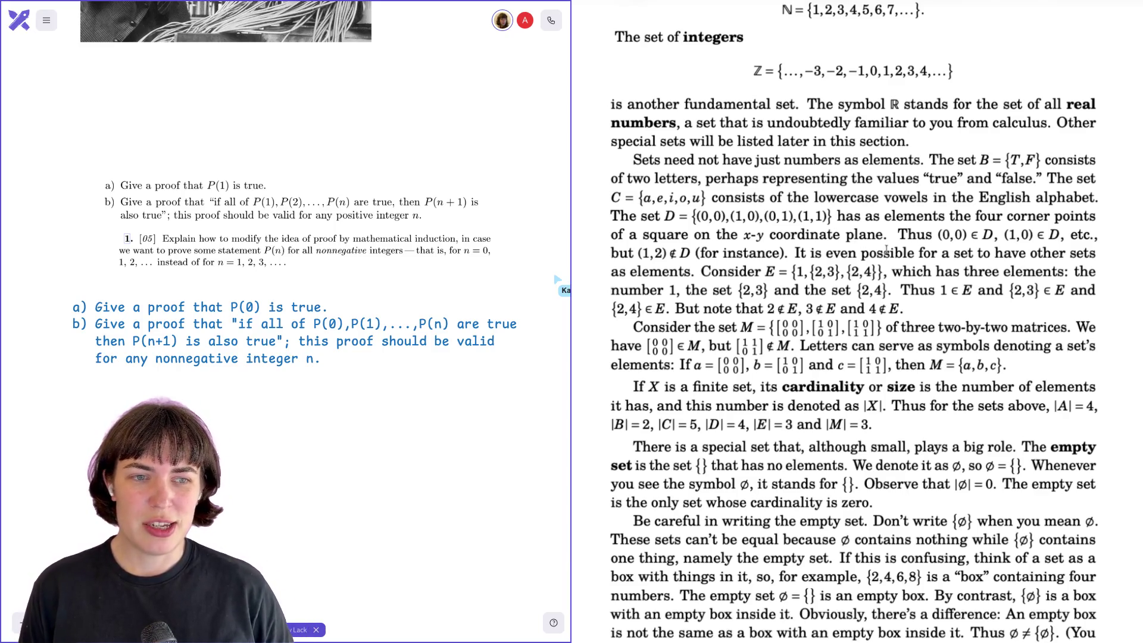
- Scroll page 4 down until the cardinality and empty-set paragraphs and the footer show
{"action": "scroll", "coordinate": [881, 252], "scroll_direction": "down", "scroll_amount": 3}
{"action": "scroll", "coordinate": [886, 249], "scroll_direction": "down", "scroll_amount": 1}
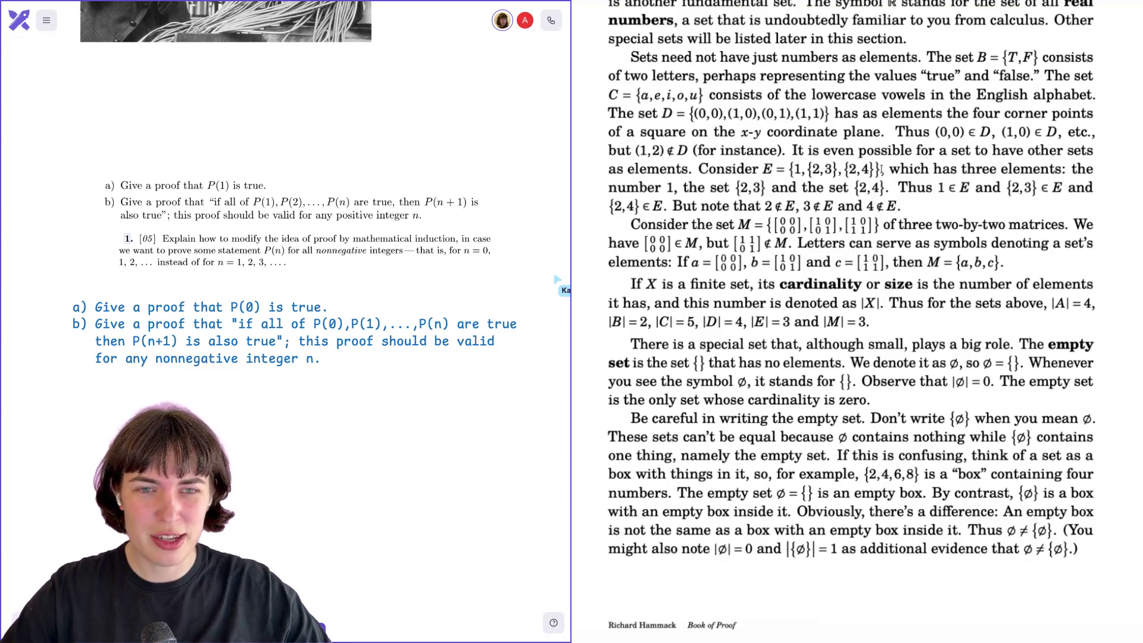
- Highlight the definitions of the example sets E and M, then clear the highlight
{"action": "scroll", "coordinate": [881, 169], "scroll_direction": "down", "scroll_amount": 2}
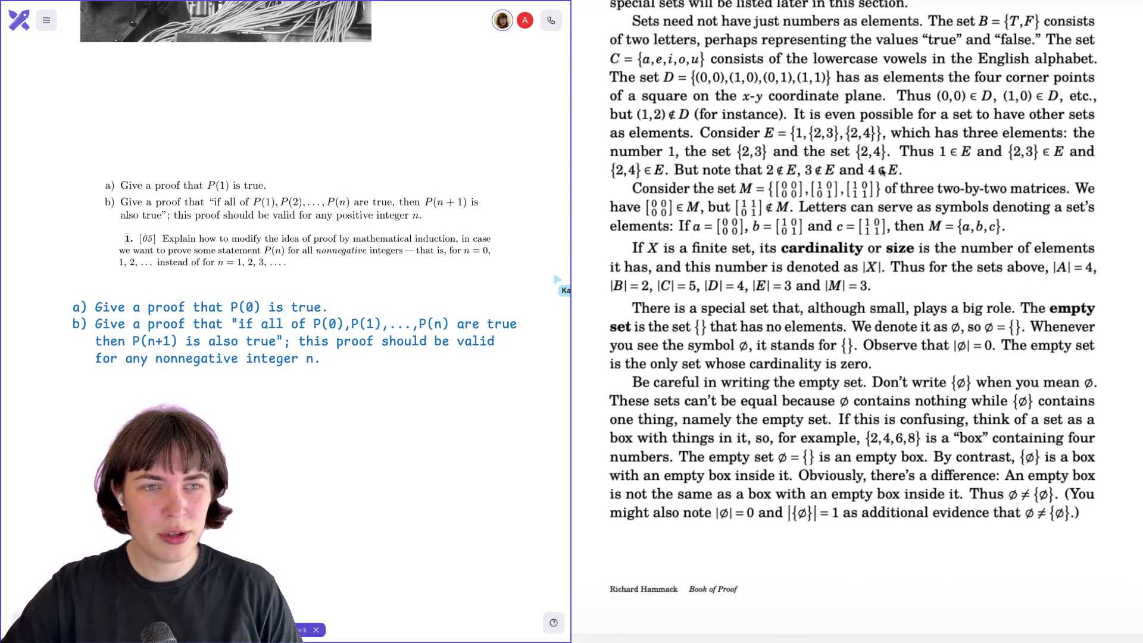
{"action": "scroll", "coordinate": [896, 158], "scroll_direction": "down", "scroll_amount": 1}
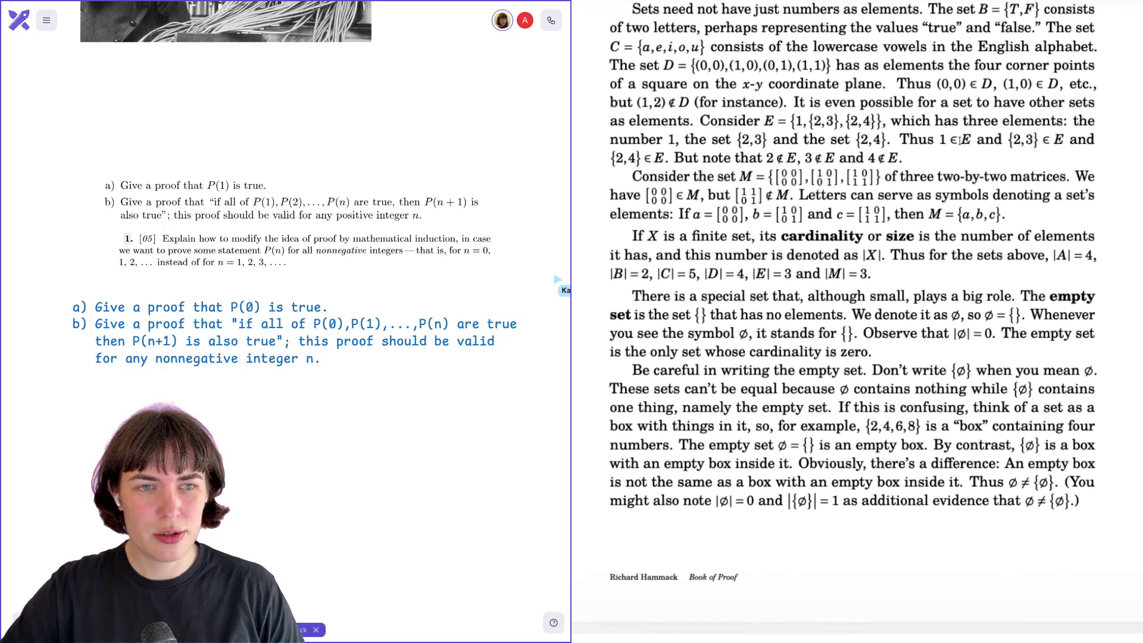
{"action": "left_click_drag", "start_coordinate": [777, 122], "coordinate": [881, 123]}
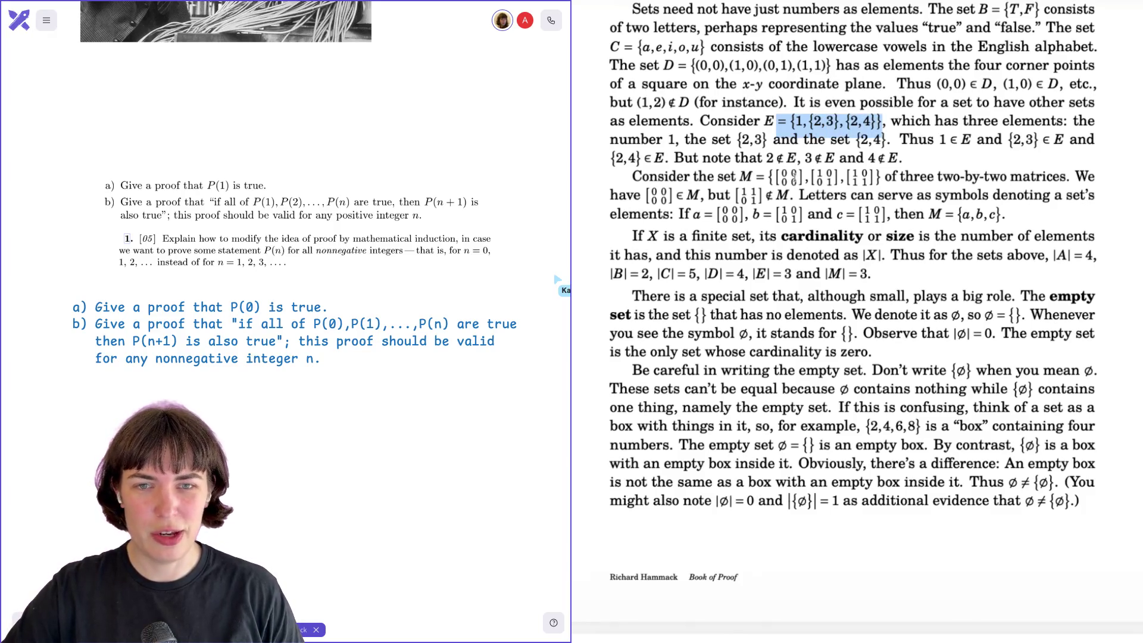
{"action": "left_click_drag", "start_coordinate": [755, 176], "coordinate": [883, 175]}
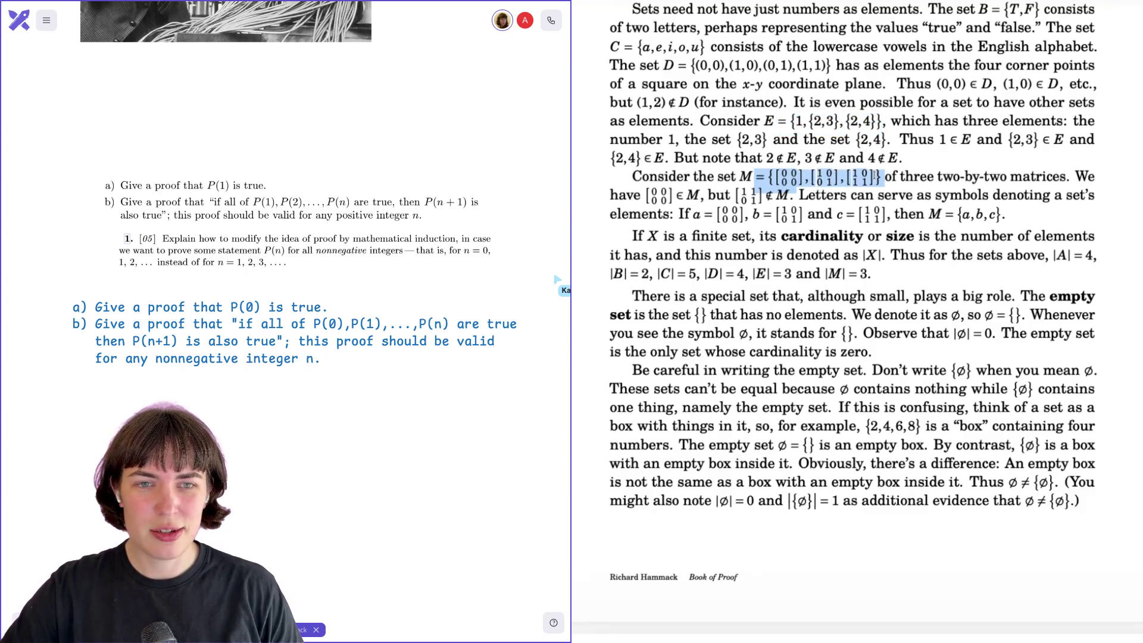
{"action": "left_click", "coordinate": [973, 182]}
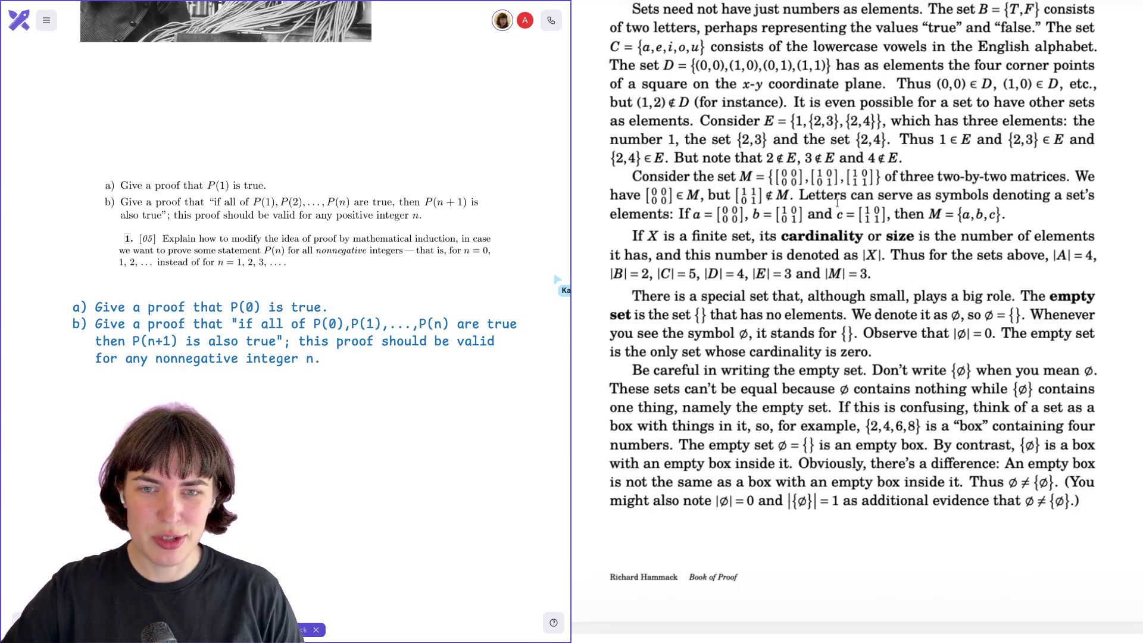
- Highlight 'cardinality', the |X| notation and |A|, scrolling on to the page 5 header
{"action": "scroll", "coordinate": [803, 218], "scroll_direction": "down", "scroll_amount": 1}
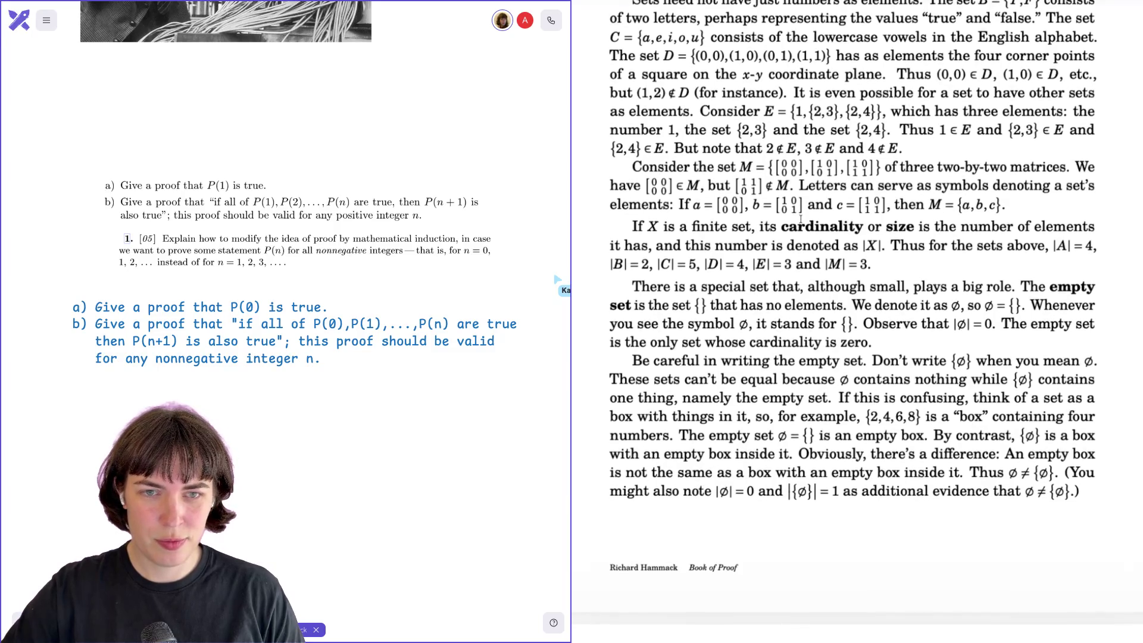
{"action": "scroll", "coordinate": [801, 219], "scroll_direction": "down", "scroll_amount": 3}
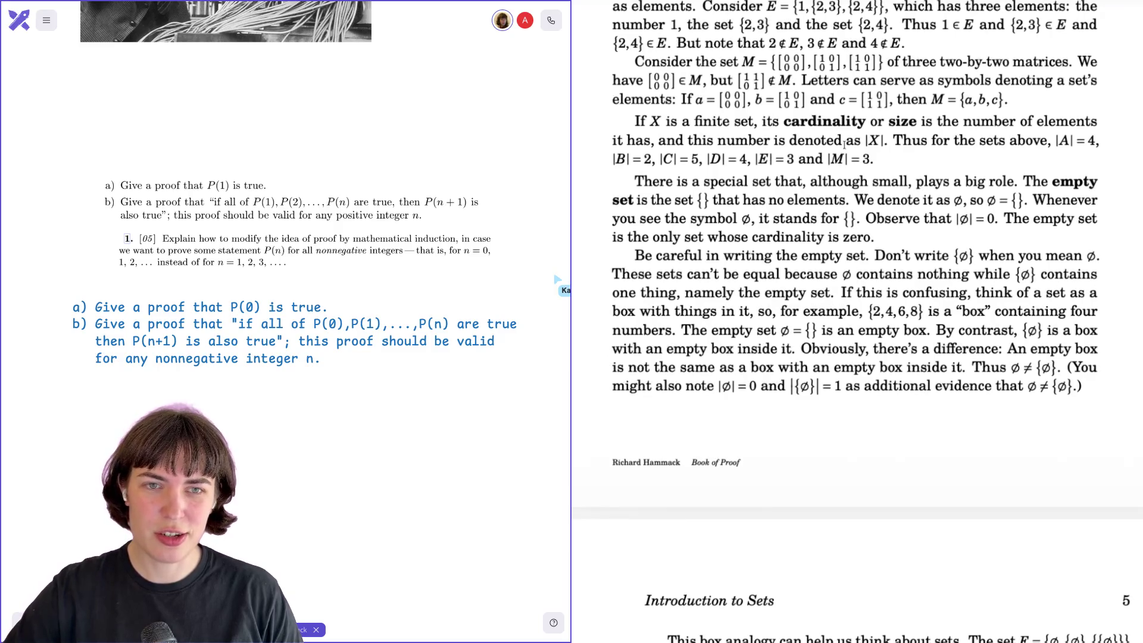
{"action": "scroll", "coordinate": [898, 144], "scroll_direction": "down", "scroll_amount": 1}
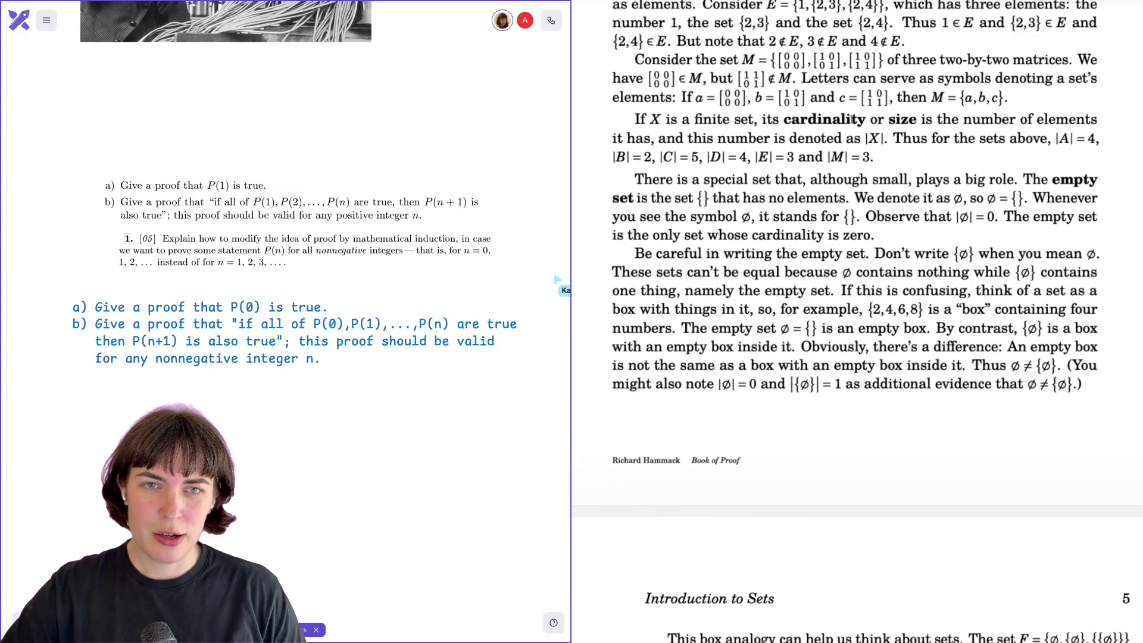
{"action": "double_click", "coordinate": [852, 119]}
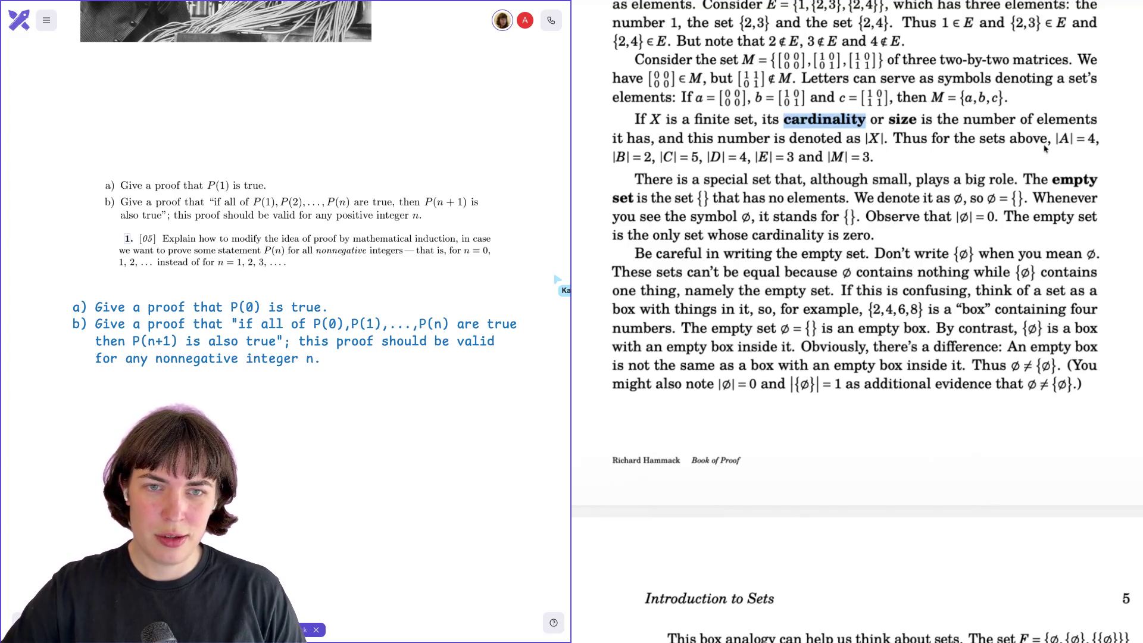
{"action": "left_click_drag", "start_coordinate": [865, 138], "coordinate": [888, 138]}
{"action": "left_click", "coordinate": [949, 139]}
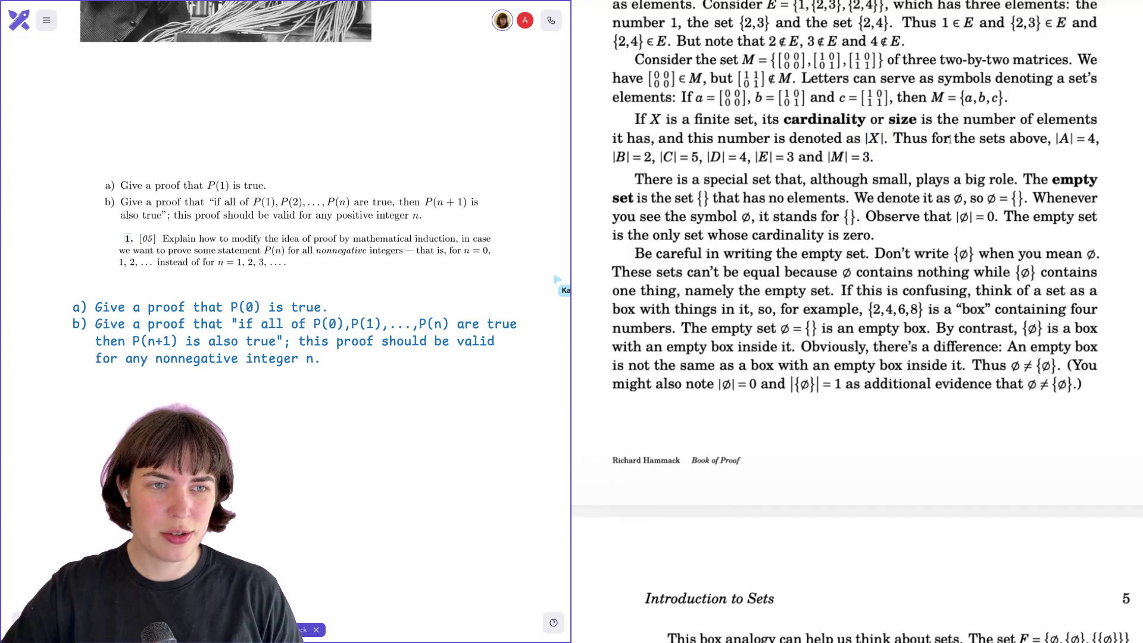
{"action": "left_click_drag", "start_coordinate": [1056, 139], "coordinate": [1075, 138]}
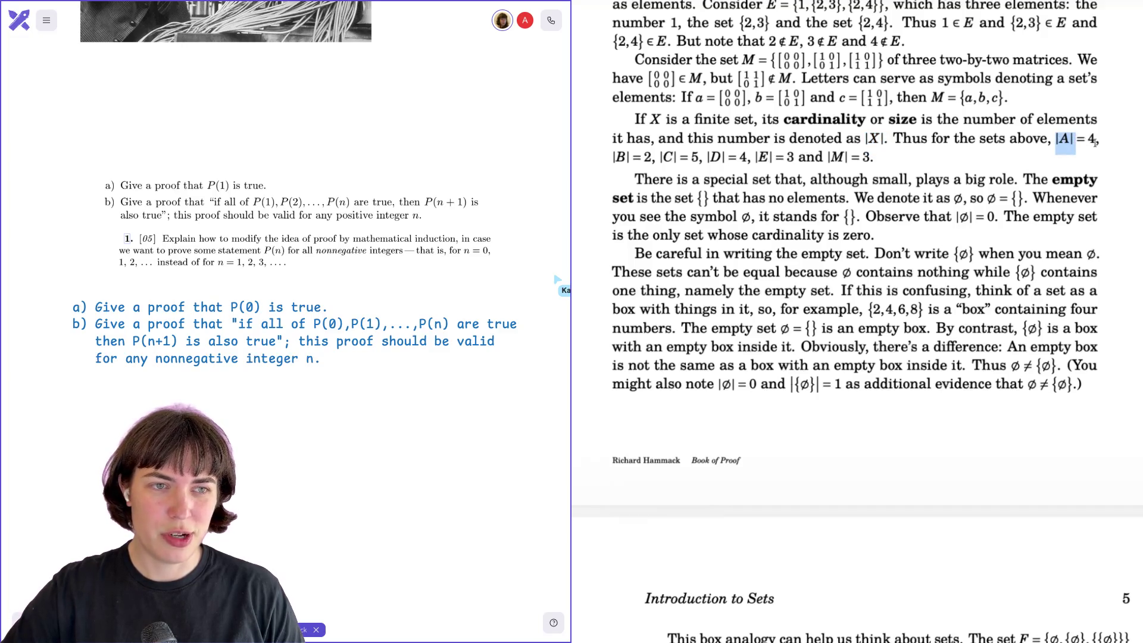
{"action": "left_click", "coordinate": [1099, 158]}
{"action": "scroll", "coordinate": [712, 210], "scroll_direction": "down", "scroll_amount": 1}
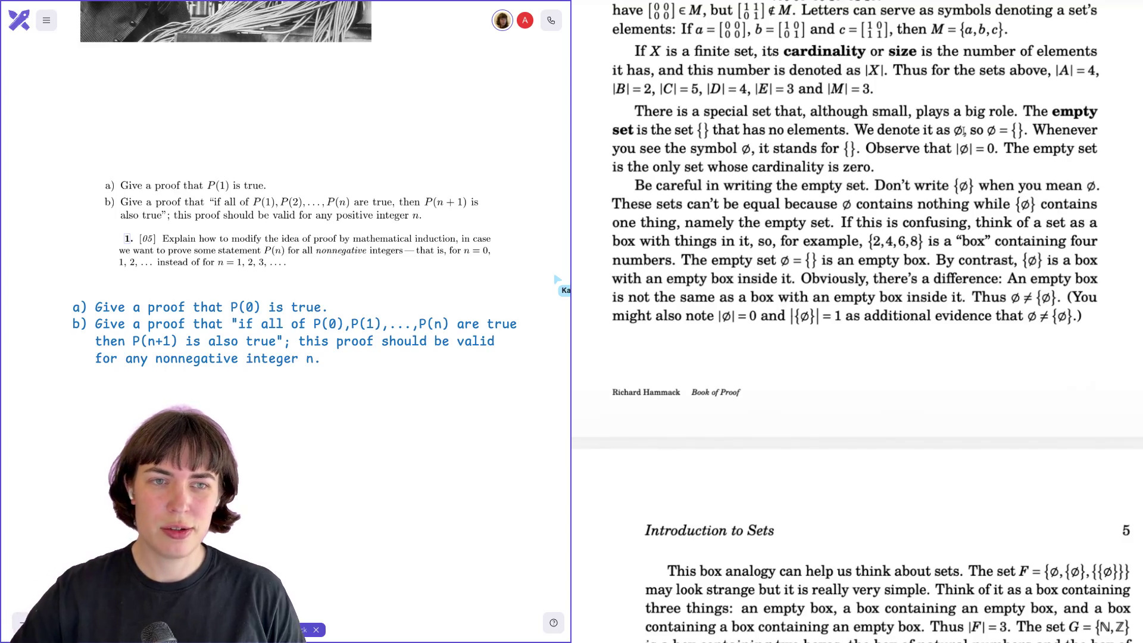
- Highlight the empty-set symbol ∅, switch away from the book, then scroll back up
{"action": "double_click", "coordinate": [953, 131]}
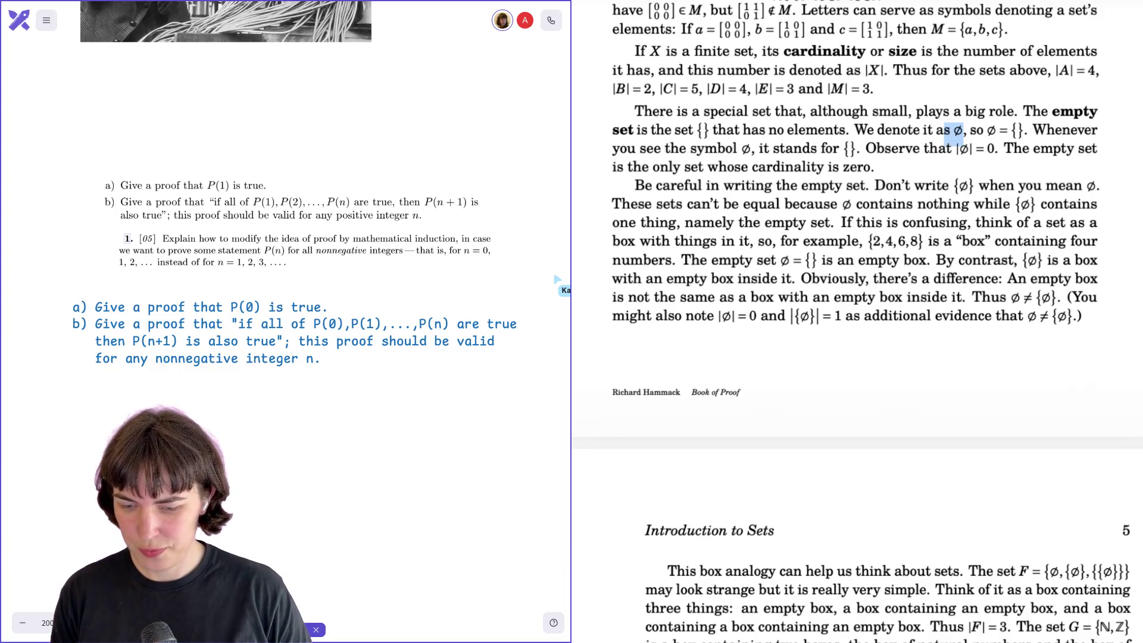
{"action": "key", "text": "alt+Tab"}
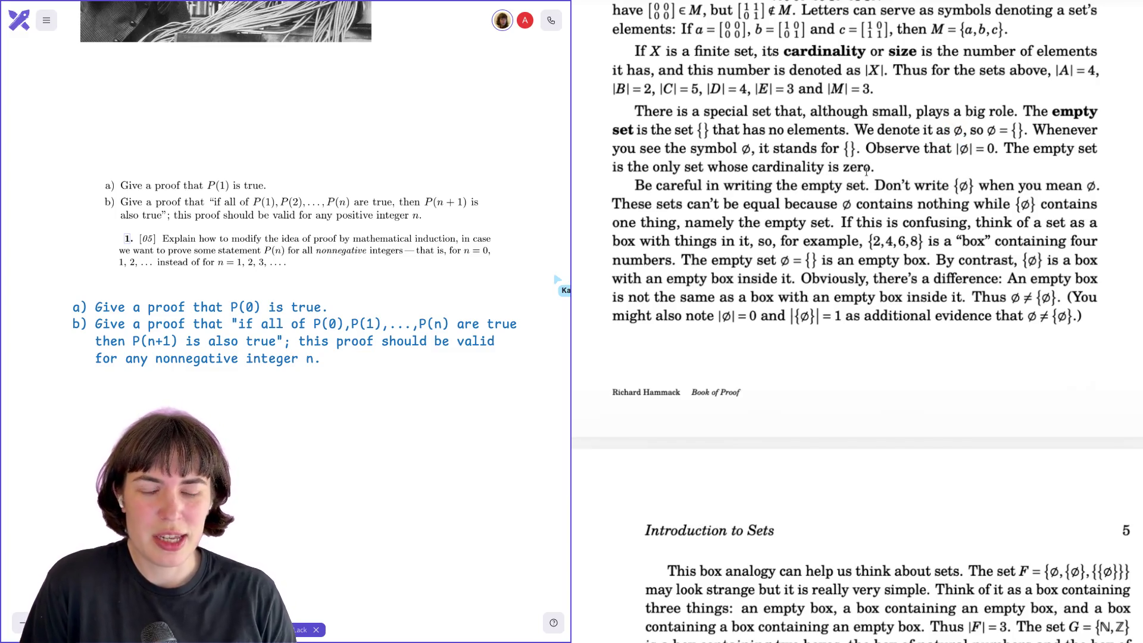
{"action": "scroll", "coordinate": [867, 170], "scroll_direction": "up", "scroll_amount": 10}
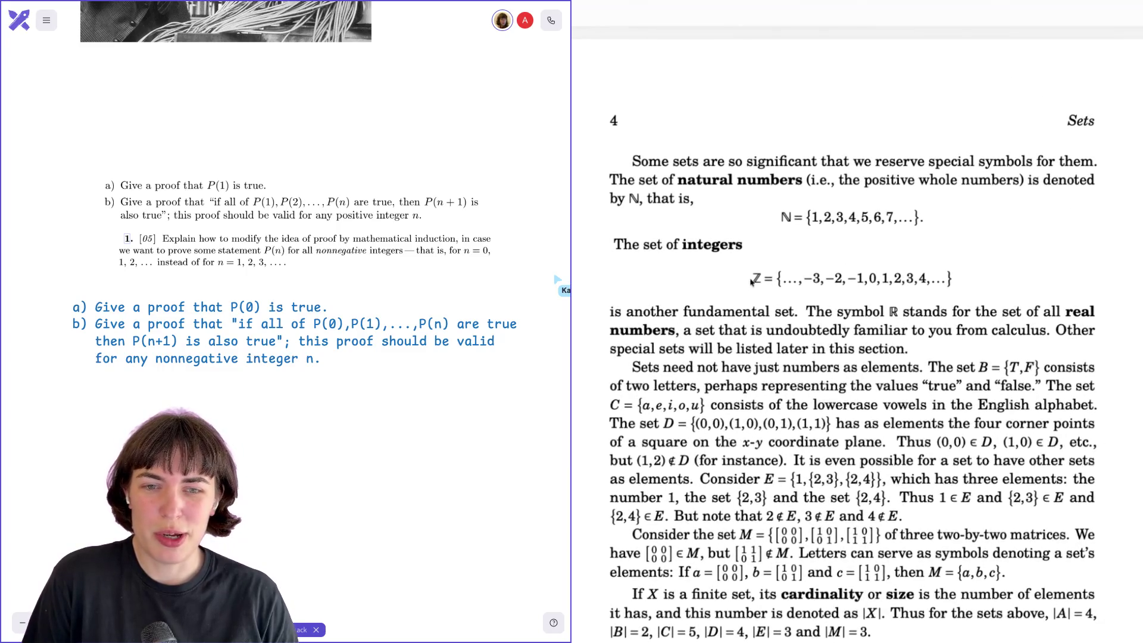
- Scroll from the top of page 4 down to page 5's box-analogy and set-builder paragraphs
{"action": "scroll", "coordinate": [775, 278], "scroll_direction": "down", "scroll_amount": 7}
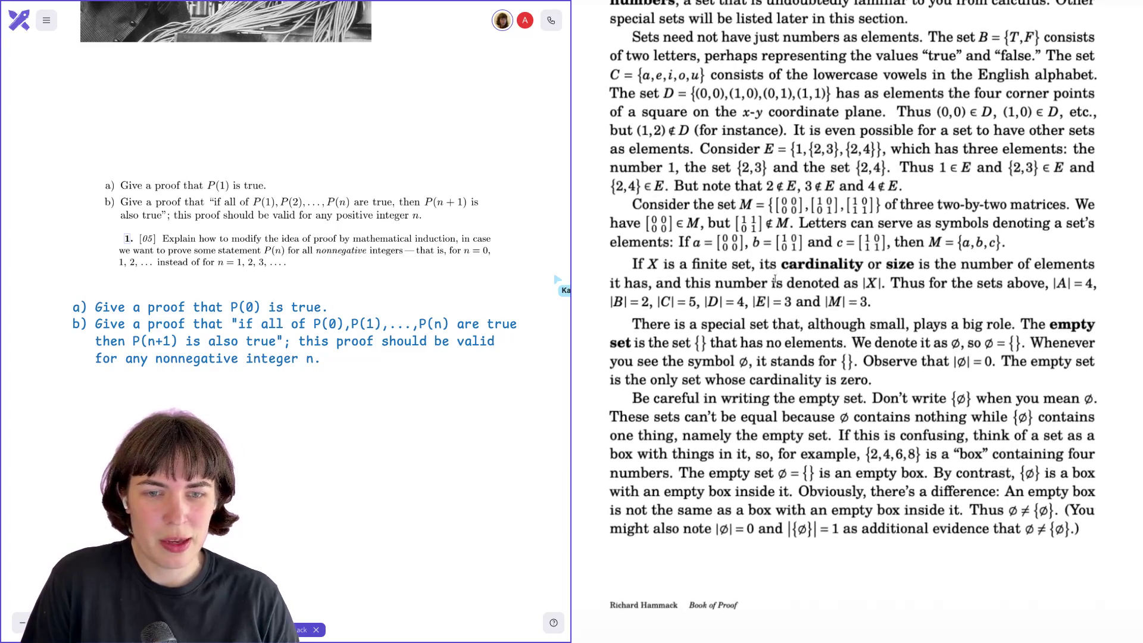
{"action": "scroll", "coordinate": [775, 278], "scroll_direction": "down", "scroll_amount": 3}
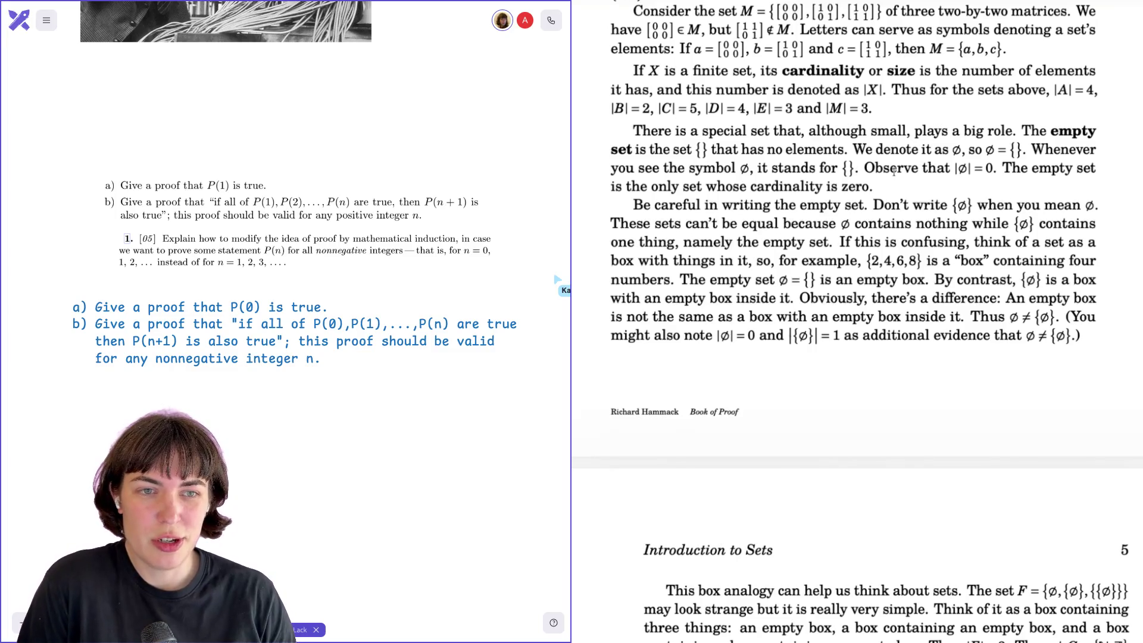
{"action": "scroll", "coordinate": [894, 171], "scroll_direction": "down", "scroll_amount": 1}
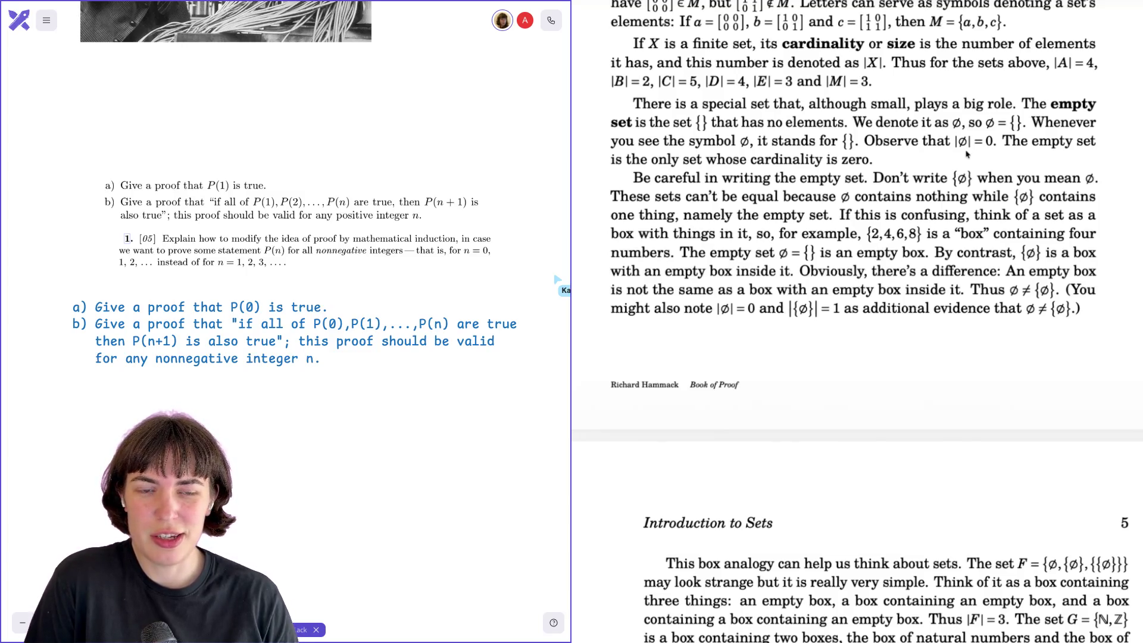
{"action": "scroll", "coordinate": [968, 155], "scroll_direction": "down", "scroll_amount": 3}
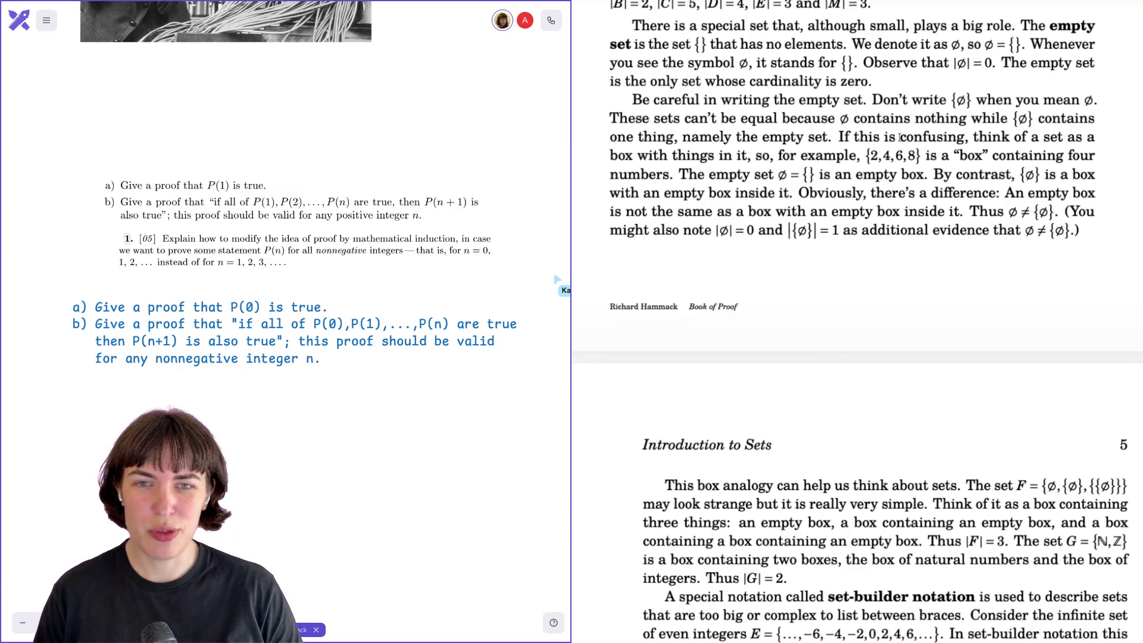
{"action": "scroll", "coordinate": [900, 137], "scroll_direction": "down", "scroll_amount": 1}
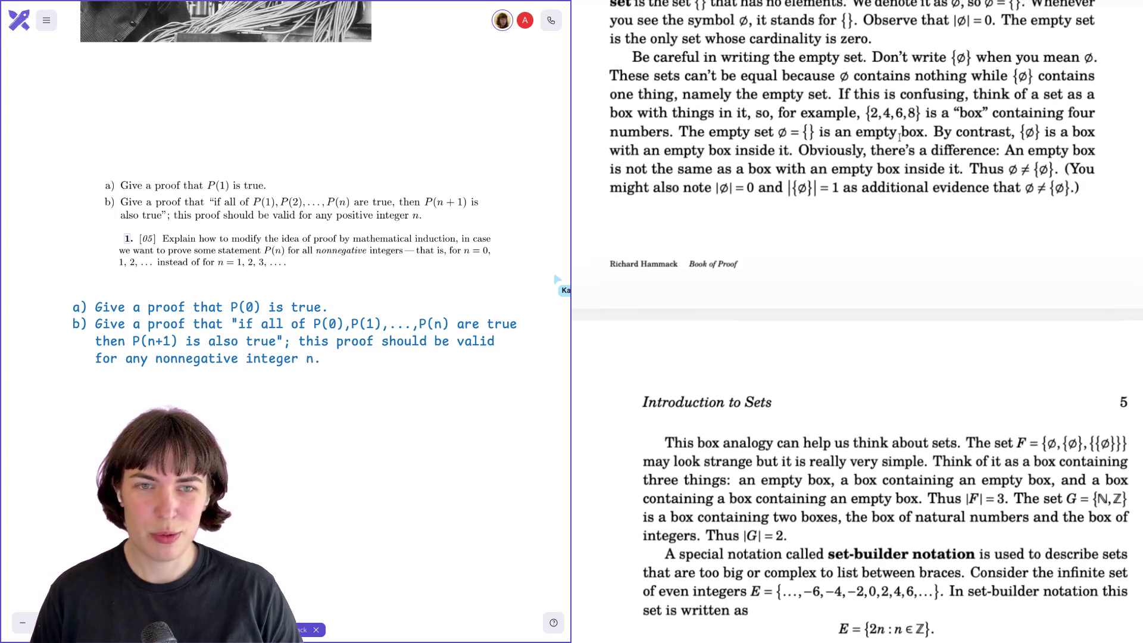
{"action": "scroll", "coordinate": [900, 137], "scroll_direction": "down", "scroll_amount": 1}
{"action": "scroll", "coordinate": [900, 137], "scroll_direction": "down", "scroll_amount": 1}
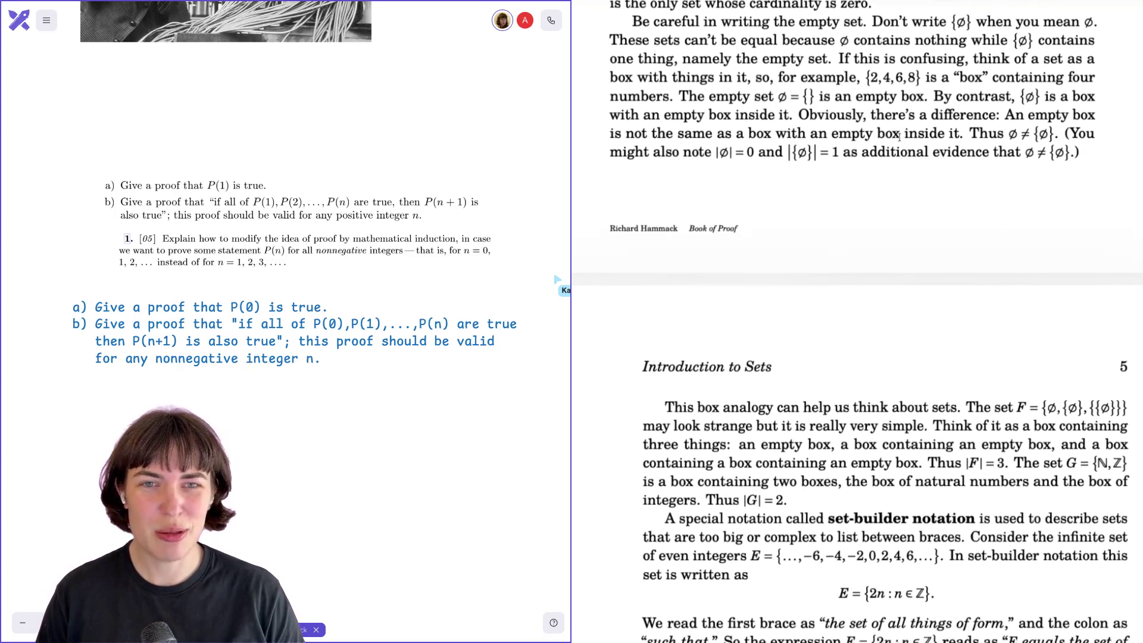
{"action": "scroll", "coordinate": [900, 139], "scroll_direction": "down", "scroll_amount": 1}
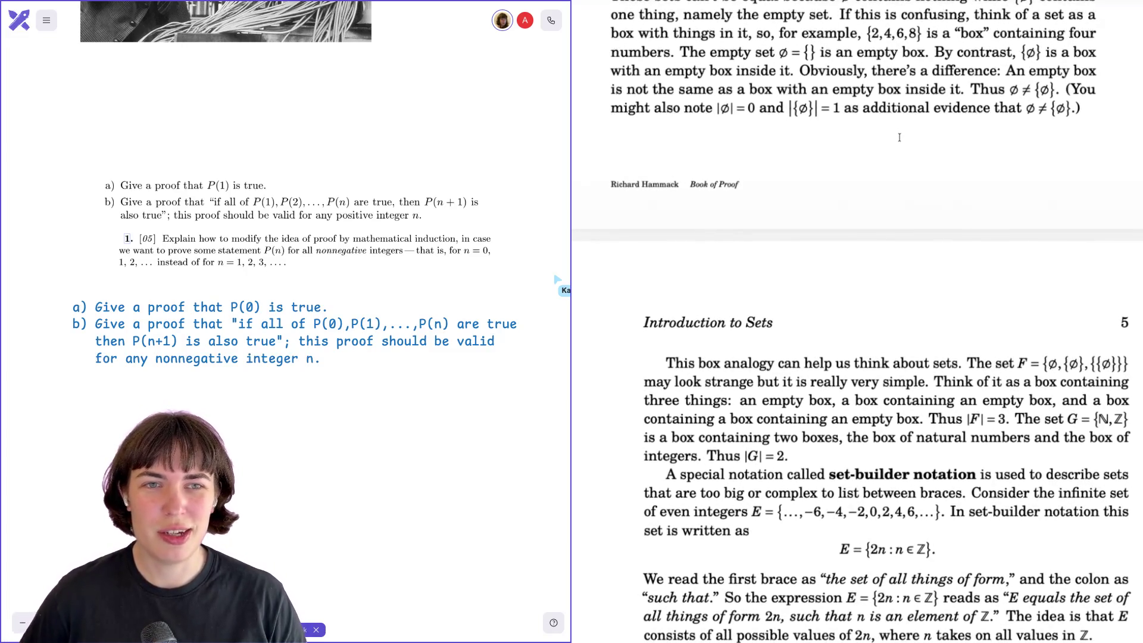
{"action": "scroll", "coordinate": [900, 137], "scroll_direction": "down", "scroll_amount": 2}
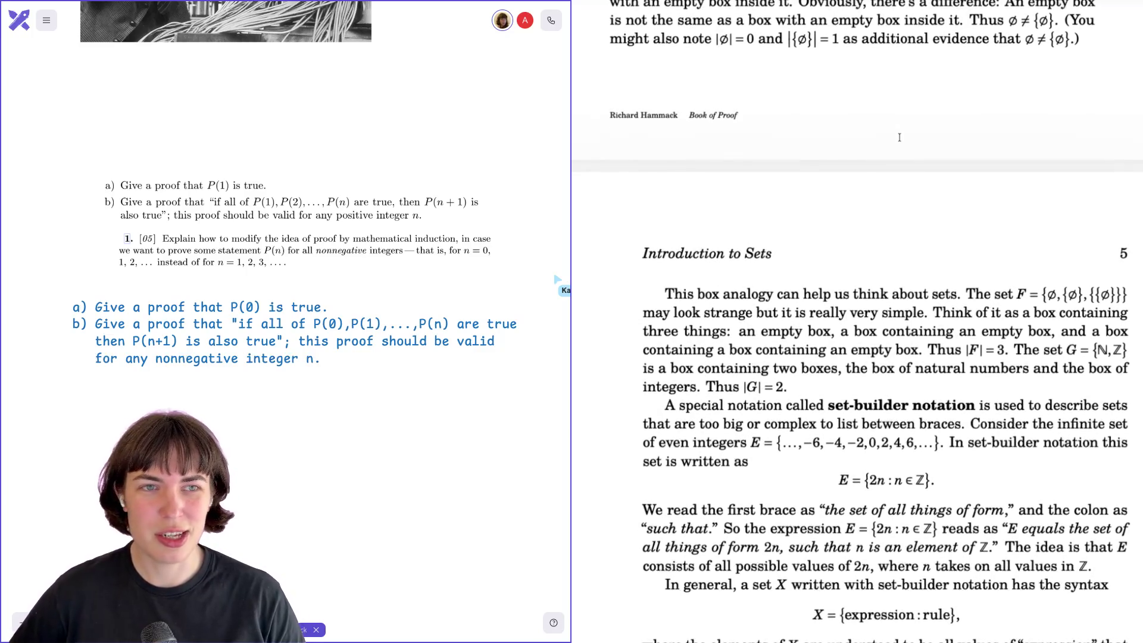
{"action": "scroll", "coordinate": [900, 137], "scroll_direction": "up", "scroll_amount": 6}
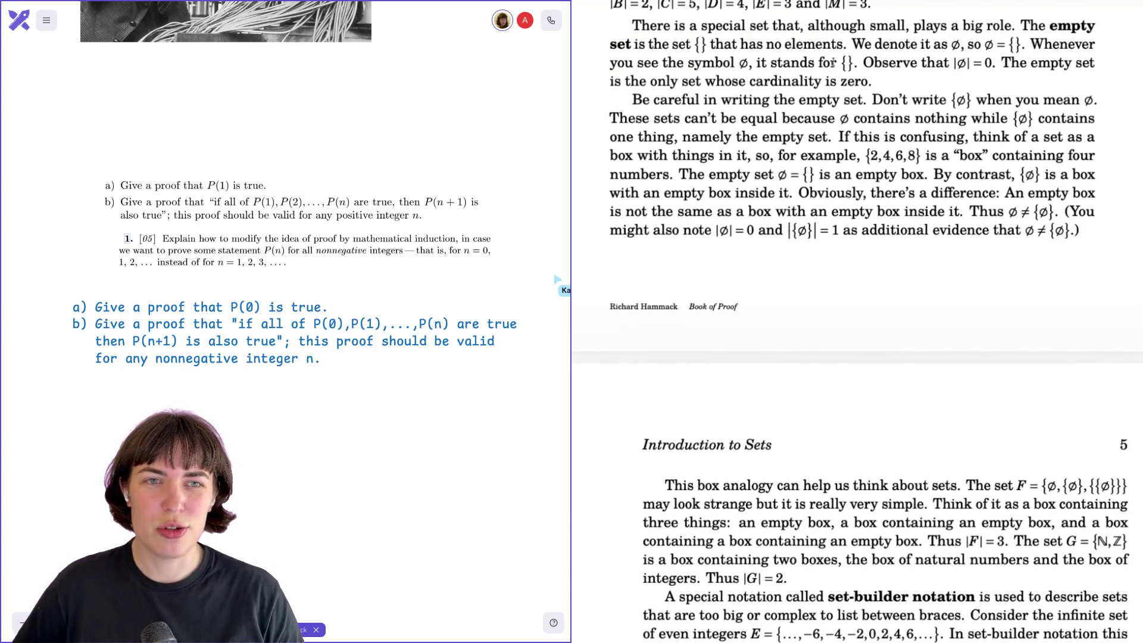
{"action": "left_click_drag", "start_coordinate": [906, 25], "coordinate": [924, 118]}
{"action": "left_click", "coordinate": [556, 279]}
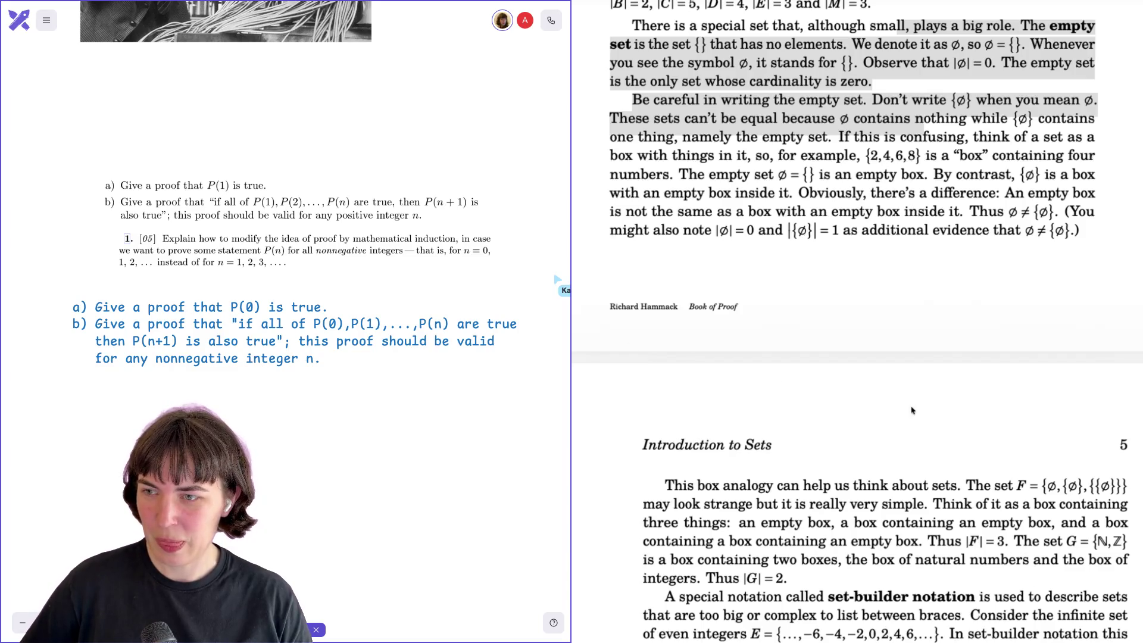
{"action": "left_click", "coordinate": [945, 329]}
- Scroll until page 5's set-builder explanation down to E = {n ∈ ℤ : n is even} shows
{"action": "scroll", "coordinate": [964, 236], "scroll_direction": "down", "scroll_amount": 5}
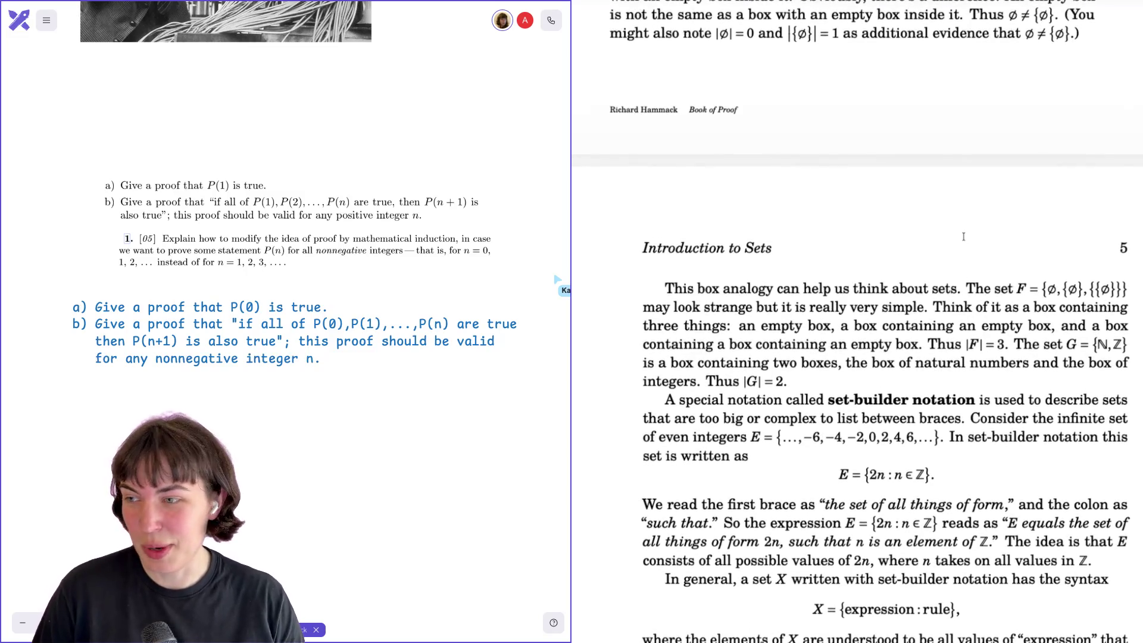
{"action": "scroll", "coordinate": [964, 237], "scroll_direction": "down", "scroll_amount": 1}
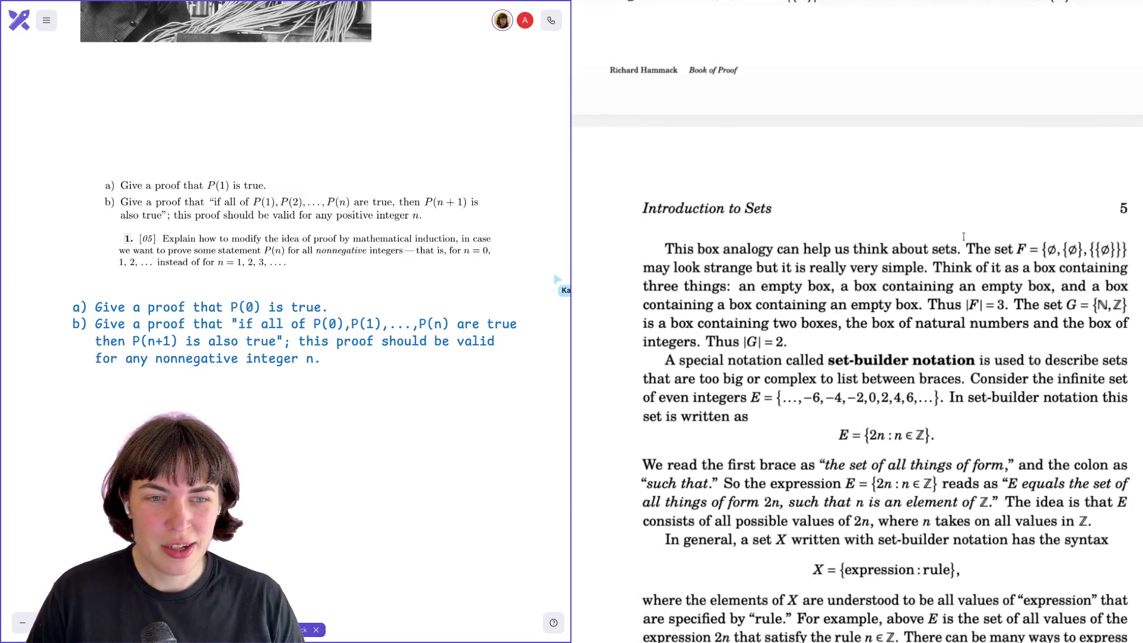
{"action": "scroll", "coordinate": [964, 237], "scroll_direction": "up", "scroll_amount": 3}
{"action": "scroll", "coordinate": [964, 238], "scroll_direction": "down", "scroll_amount": 3}
{"action": "scroll", "coordinate": [965, 238], "scroll_direction": "down", "scroll_amount": 2}
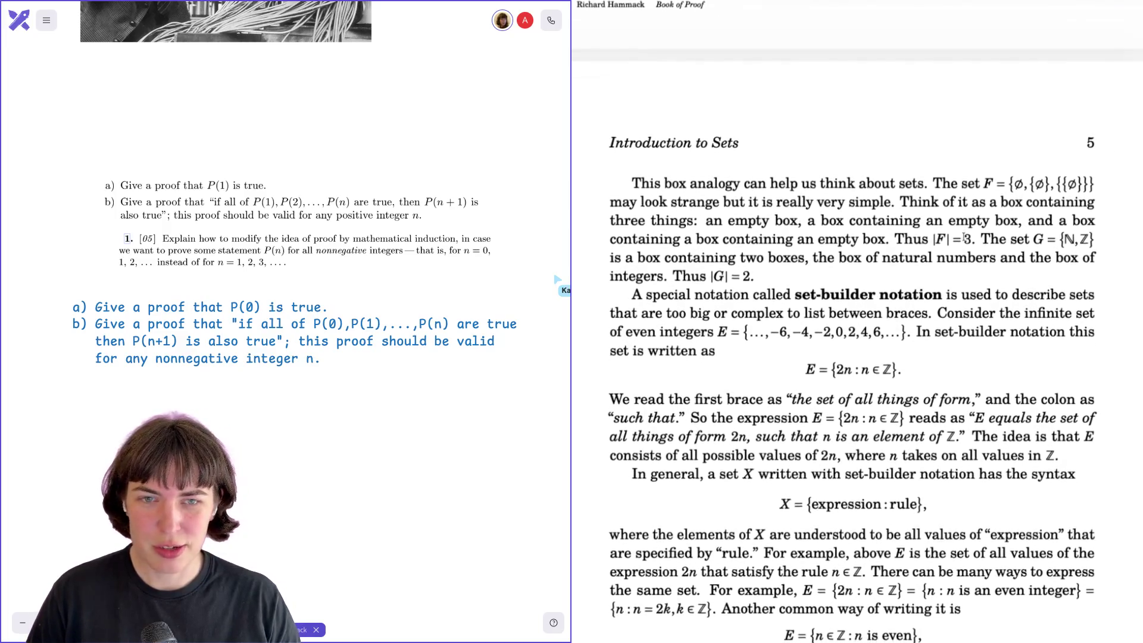
{"action": "scroll", "coordinate": [964, 238], "scroll_direction": "down", "scroll_amount": 1}
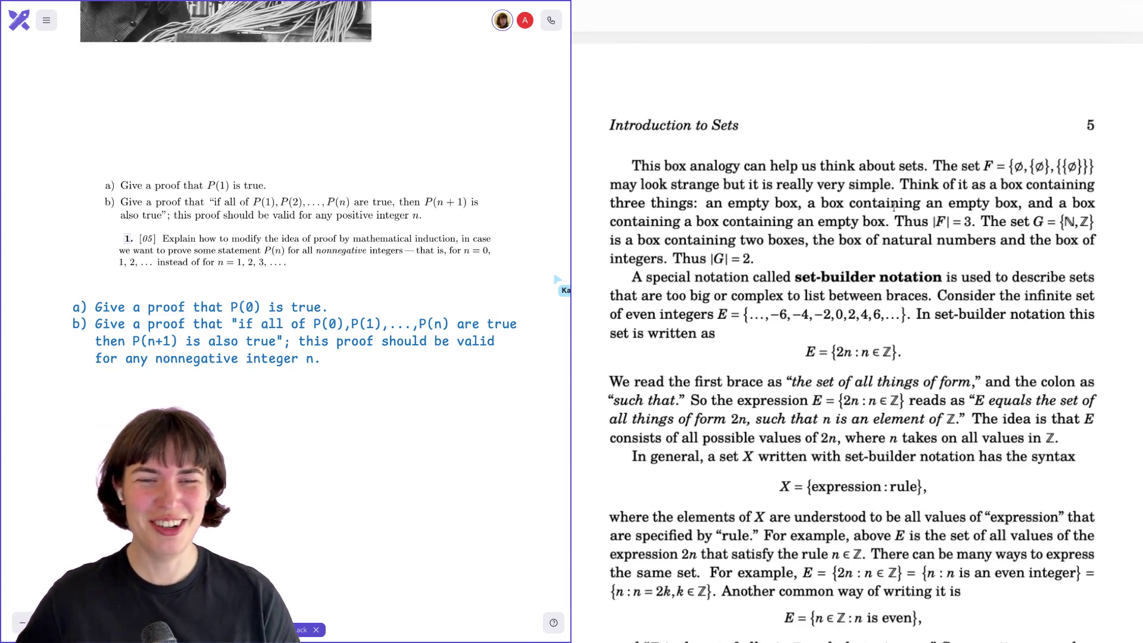
{"action": "scroll", "coordinate": [900, 184], "scroll_direction": "up", "scroll_amount": 15}
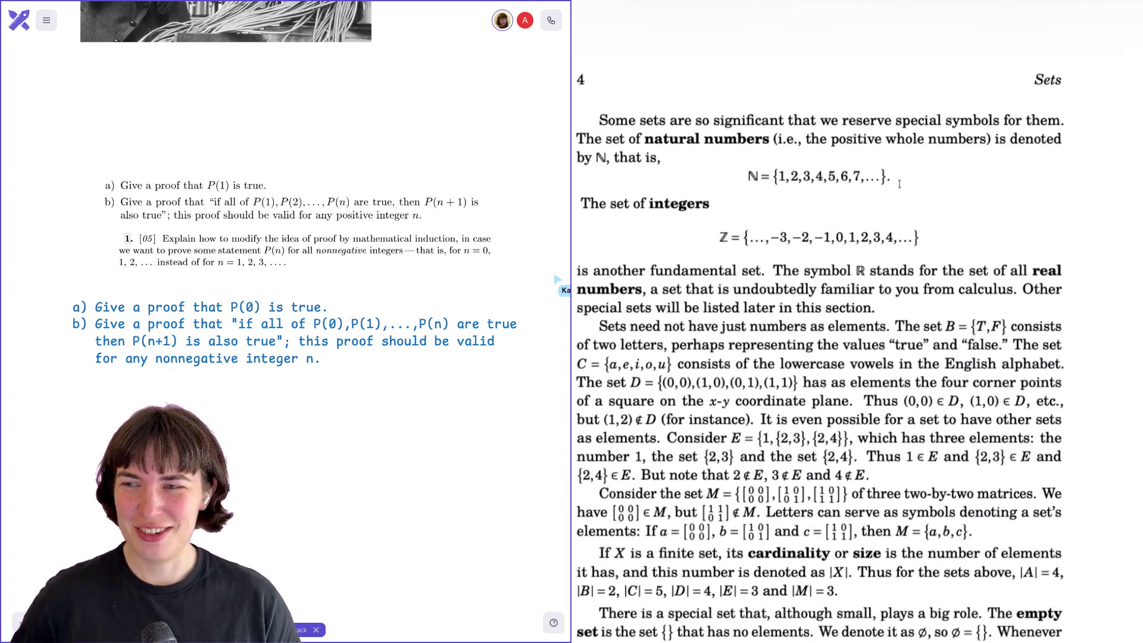
{"action": "scroll", "coordinate": [900, 184], "scroll_direction": "down", "scroll_amount": 10}
{"action": "scroll", "coordinate": [899, 184], "scroll_direction": "down", "scroll_amount": 5}
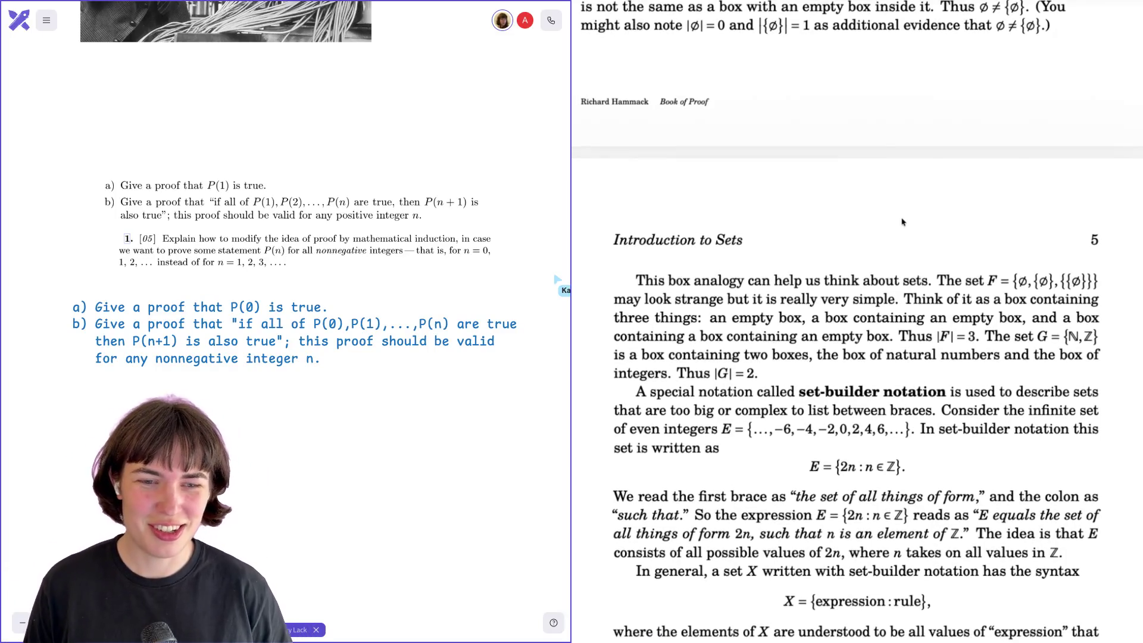
{"action": "scroll", "coordinate": [902, 221], "scroll_direction": "down", "scroll_amount": 3}
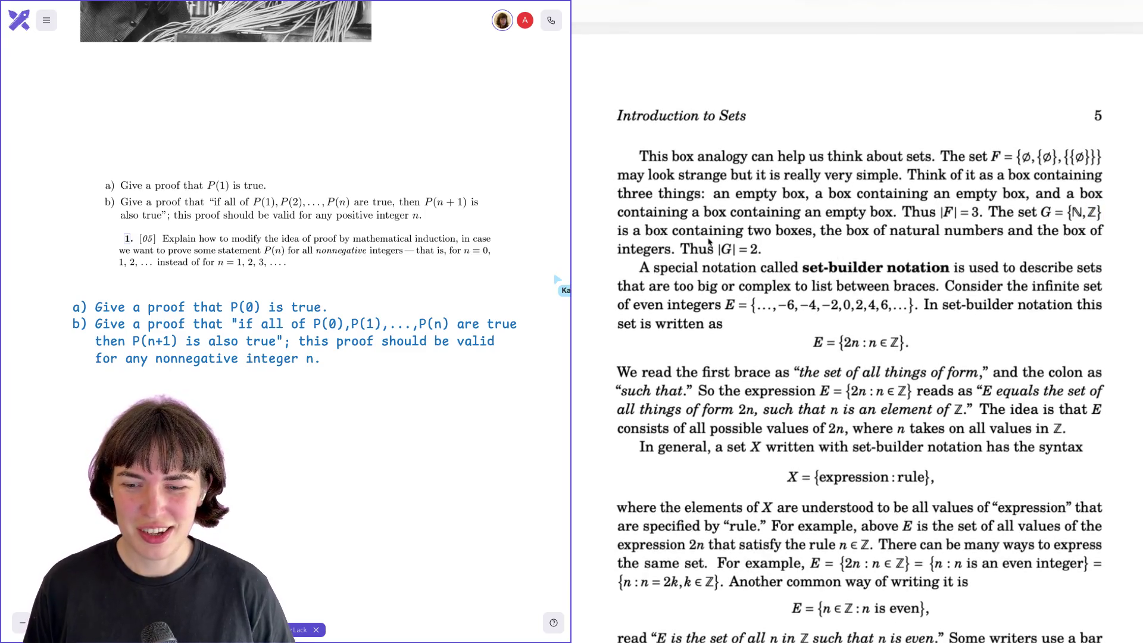
{"action": "scroll", "coordinate": [693, 226], "scroll_direction": "down", "scroll_amount": 1}
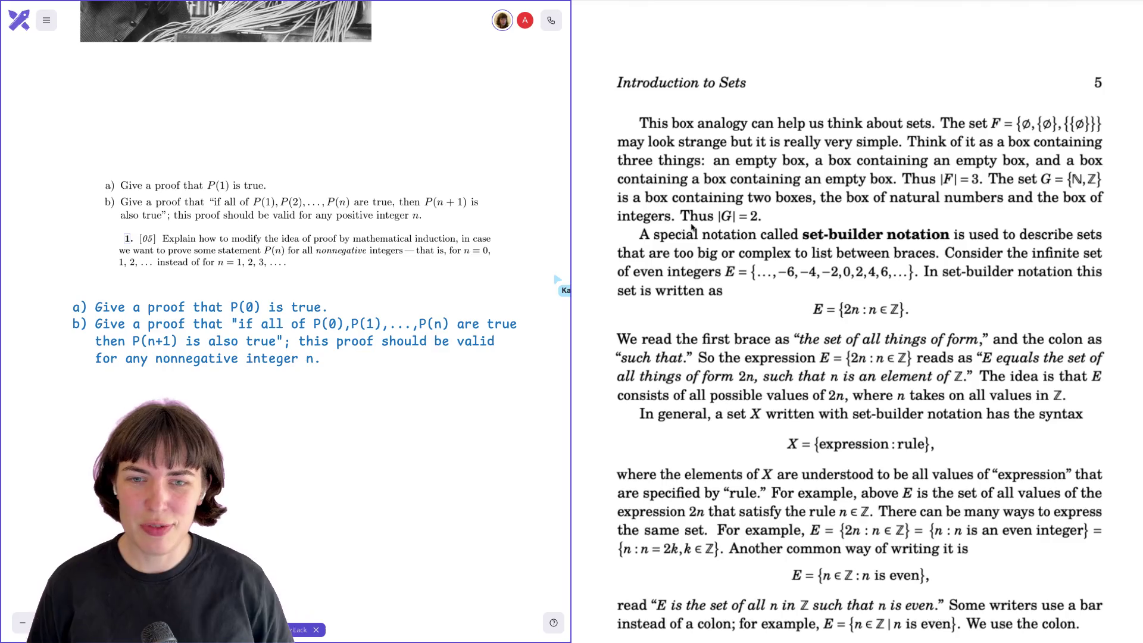
- Highlight and clear the 2n, n and 2n : n ∈ ℤ parts of E = {2n : n ∈ ℤ}
{"action": "scroll", "coordinate": [692, 227], "scroll_direction": "down", "scroll_amount": 3}
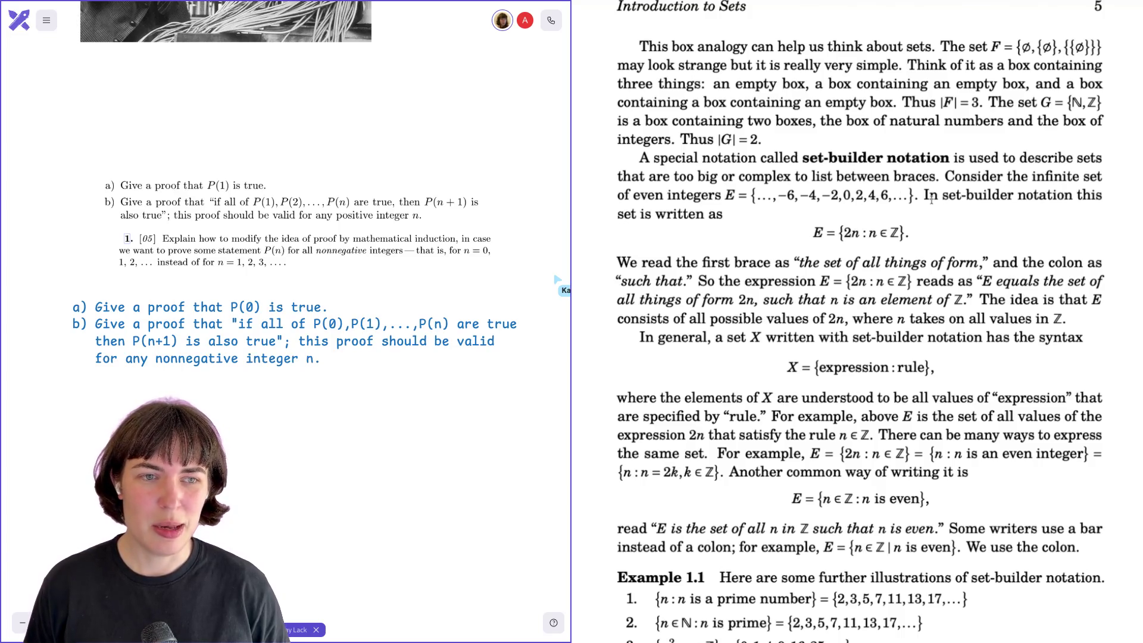
{"action": "left_click_drag", "start_coordinate": [844, 233], "coordinate": [897, 235]}
{"action": "left_click", "coordinate": [858, 236]}
{"action": "left_click", "coordinate": [882, 235]}
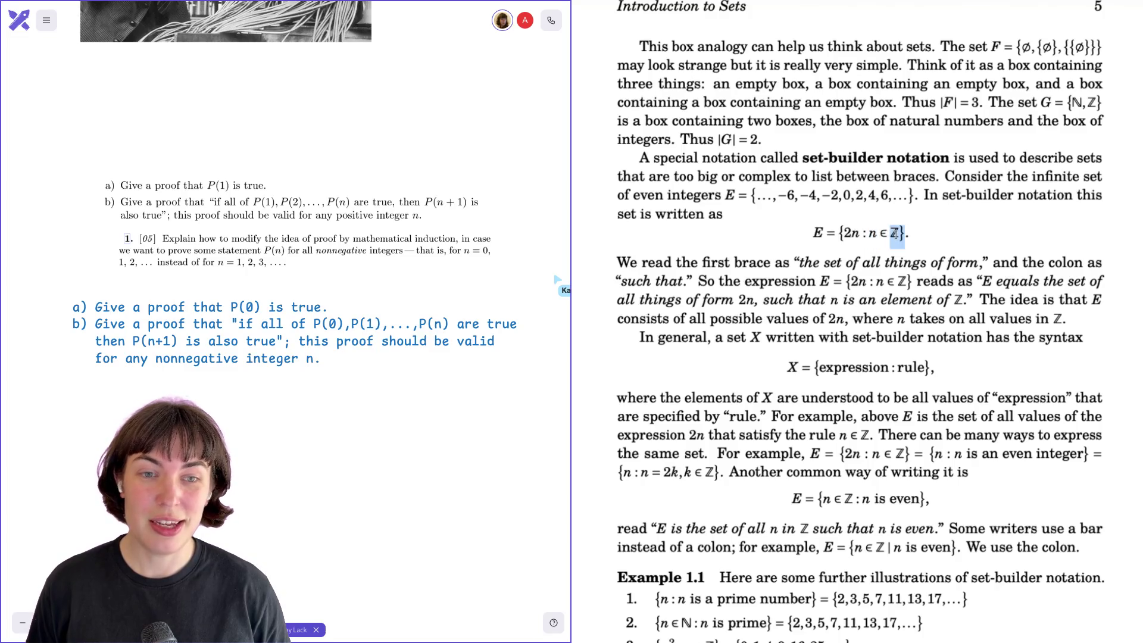
{"action": "left_click", "coordinate": [895, 234]}
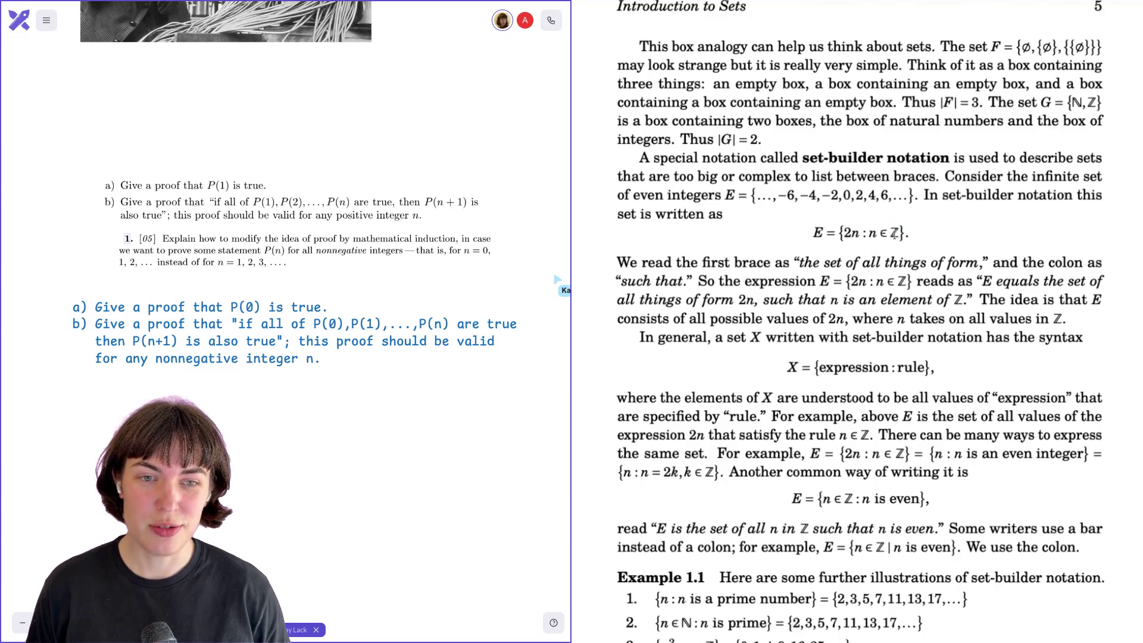
{"action": "mouse_move", "coordinate": [838, 236]}
{"action": "left_mouse_down"}
{"action": "mouse_move", "coordinate": [906, 233]}
{"action": "mouse_move", "coordinate": [825, 234]}
{"action": "mouse_move", "coordinate": [840, 232]}
{"action": "left_mouse_up"}
{"action": "left_click", "coordinate": [906, 233]}
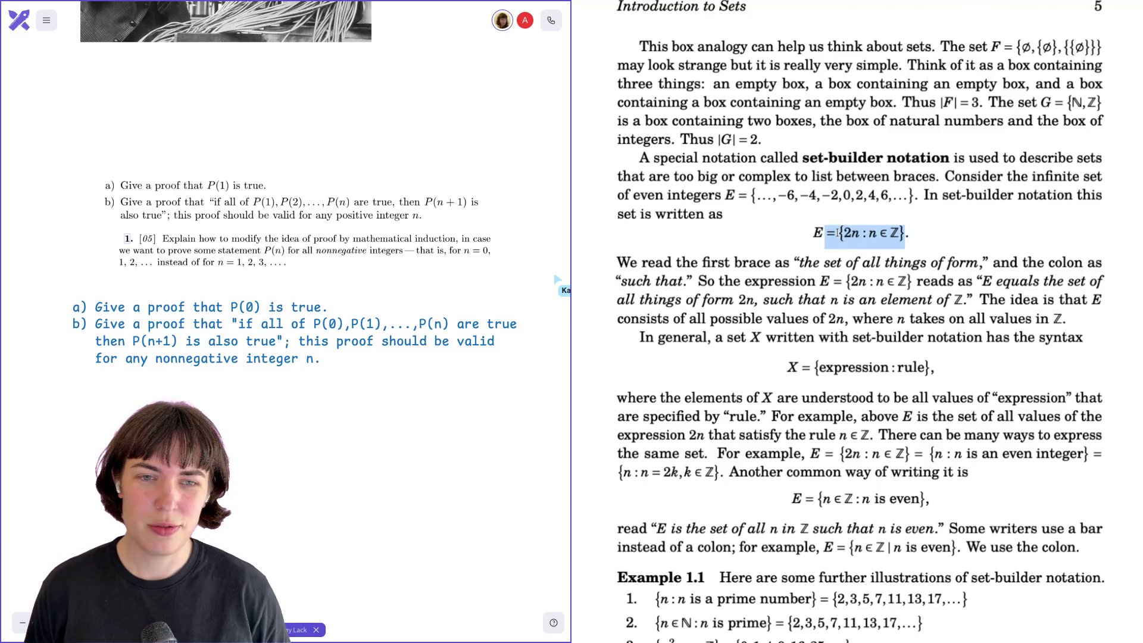
{"action": "left_click", "coordinate": [839, 233]}
{"action": "left_click_drag", "start_coordinate": [842, 233], "coordinate": [860, 233]}
{"action": "left_click", "coordinate": [855, 234]}
{"action": "scroll", "coordinate": [868, 235], "scroll_direction": "down", "scroll_amount": 2}
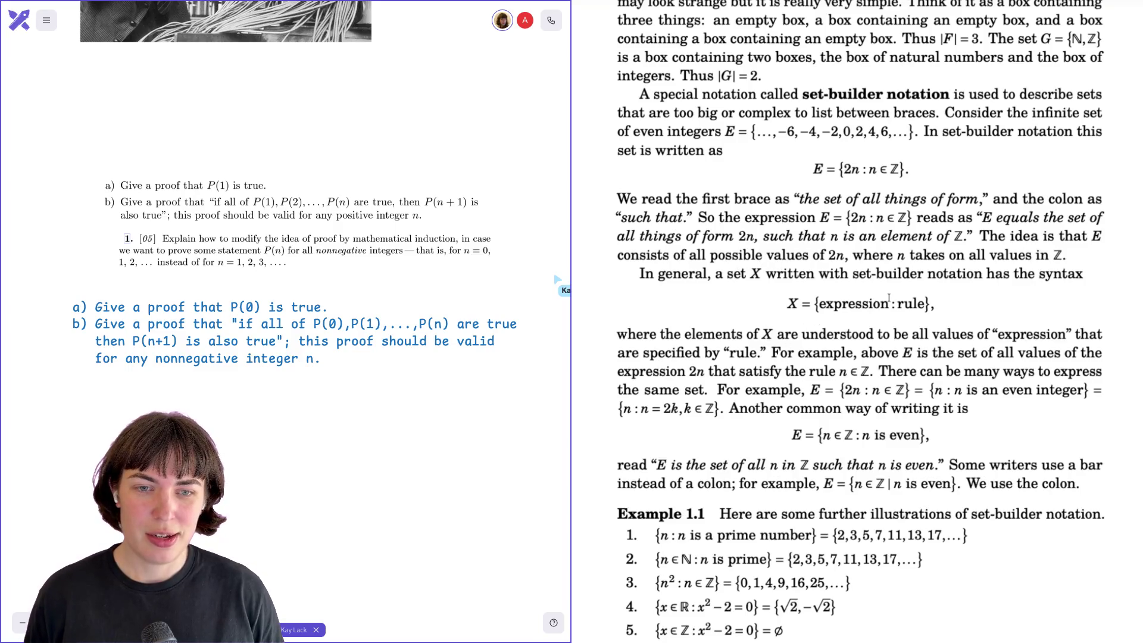
- Scroll down until Example 1.1 items 1–8 and the page footer are visible
{"action": "scroll", "coordinate": [884, 304], "scroll_direction": "down", "scroll_amount": 3}
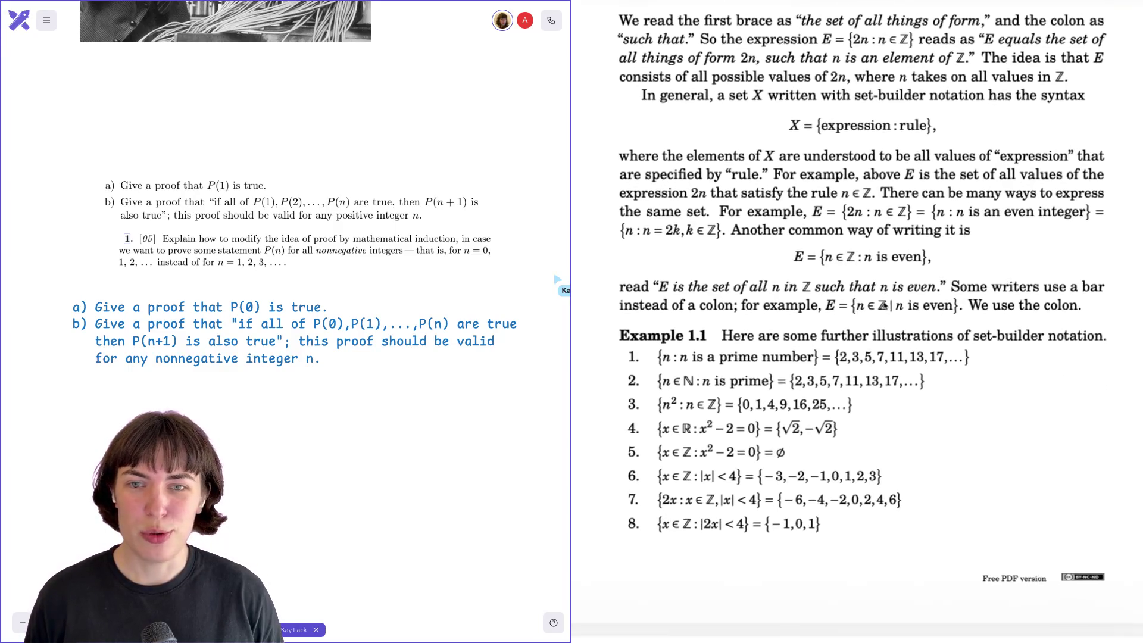
{"action": "scroll", "coordinate": [884, 303], "scroll_direction": "down", "scroll_amount": 1}
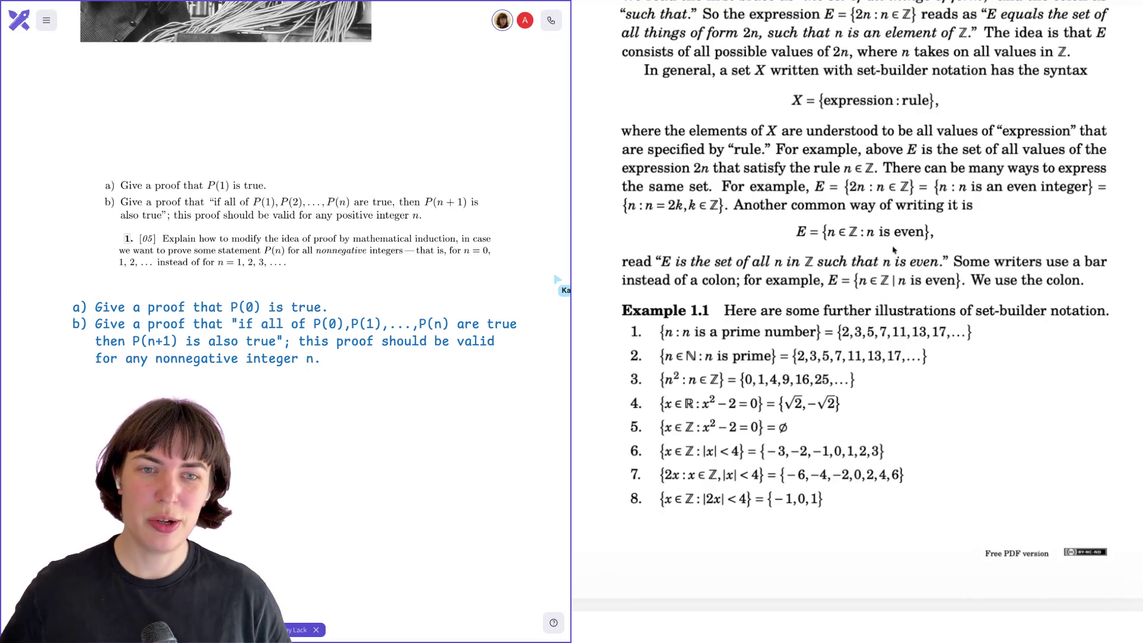
- Highlight the rule n ∈ ℤ in E = {2n : n ∈ ℤ}, singling out n, then clear
{"action": "mouse_move", "coordinate": [845, 167]}
{"action": "left_mouse_down"}
{"action": "mouse_move", "coordinate": [876, 168]}
{"action": "mouse_move", "coordinate": [893, 143]}
{"action": "left_mouse_up"}
{"action": "scroll", "coordinate": [875, 169], "scroll_direction": "up", "scroll_amount": 3}
{"action": "left_click", "coordinate": [902, 143]}
{"action": "mouse_move", "coordinate": [872, 143]}
{"action": "left_mouse_down"}
{"action": "mouse_move", "coordinate": [909, 141]}
{"action": "mouse_move", "coordinate": [901, 140]}
{"action": "left_mouse_up"}
{"action": "left_click", "coordinate": [900, 139]}
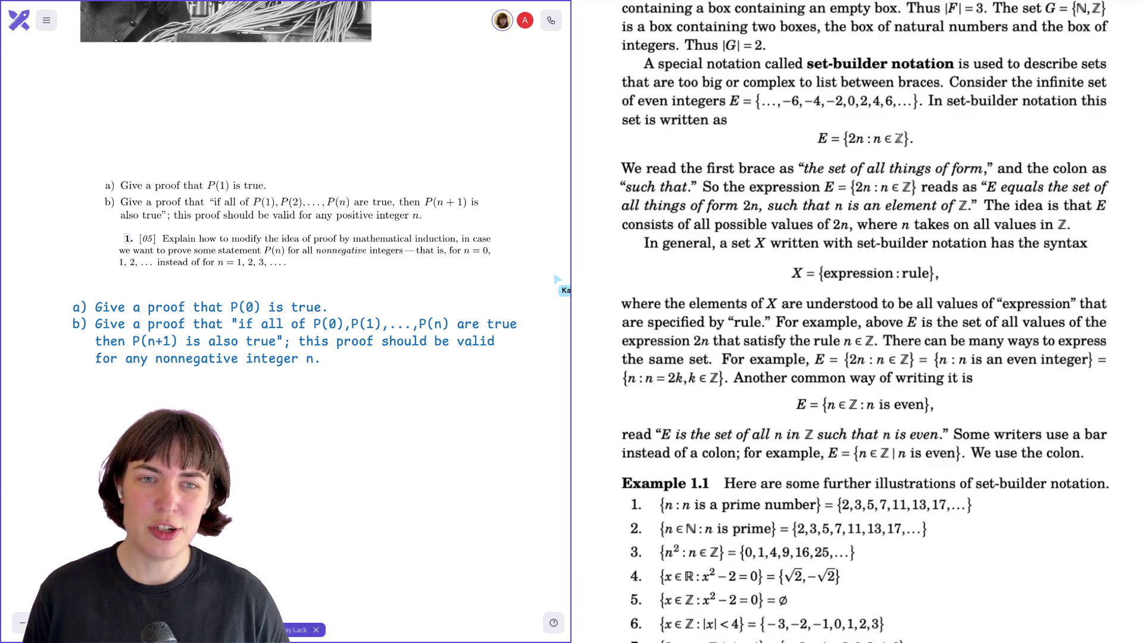
{"action": "left_click_drag", "start_coordinate": [873, 138], "coordinate": [902, 139]}
{"action": "left_click", "coordinate": [898, 138]}
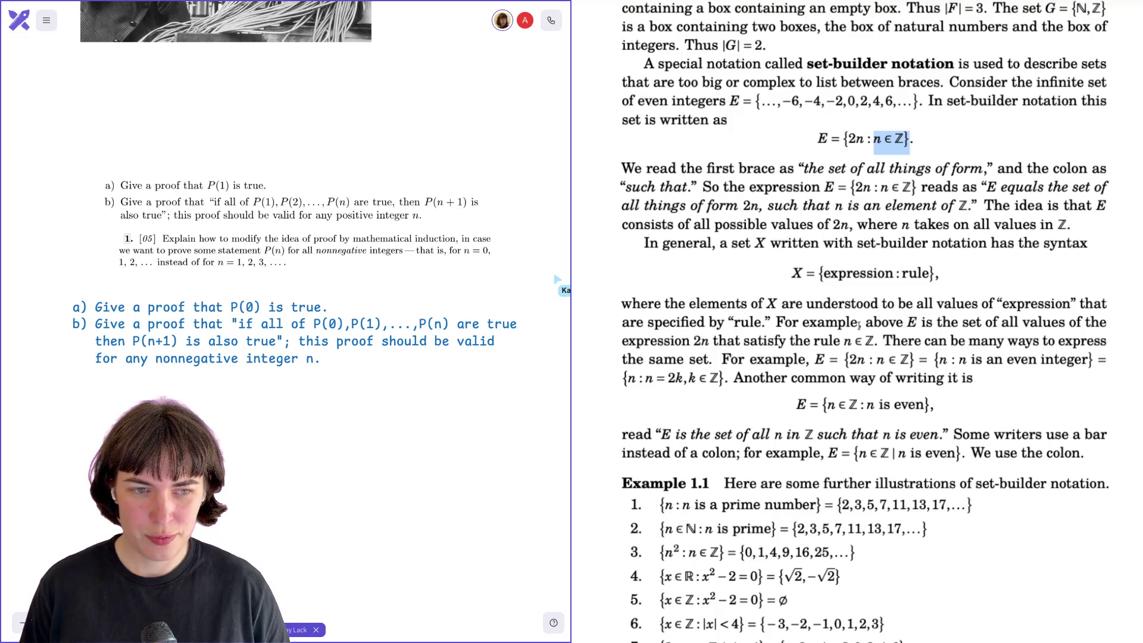
{"action": "left_click", "coordinate": [850, 341]}
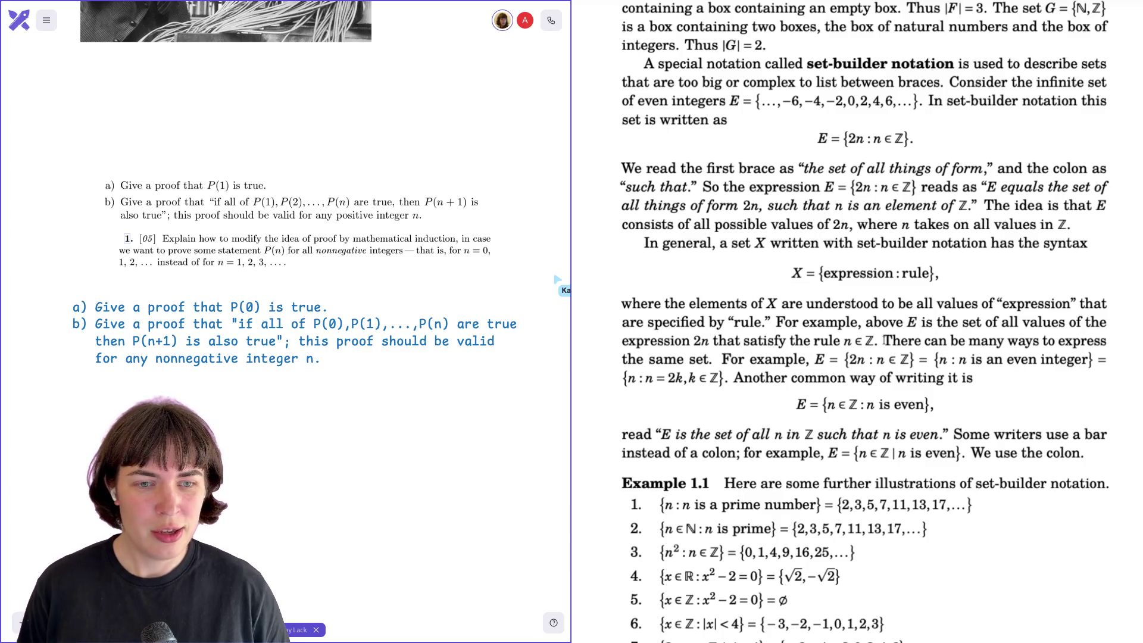
{"action": "scroll", "coordinate": [886, 341], "scroll_direction": "down", "scroll_amount": 3}
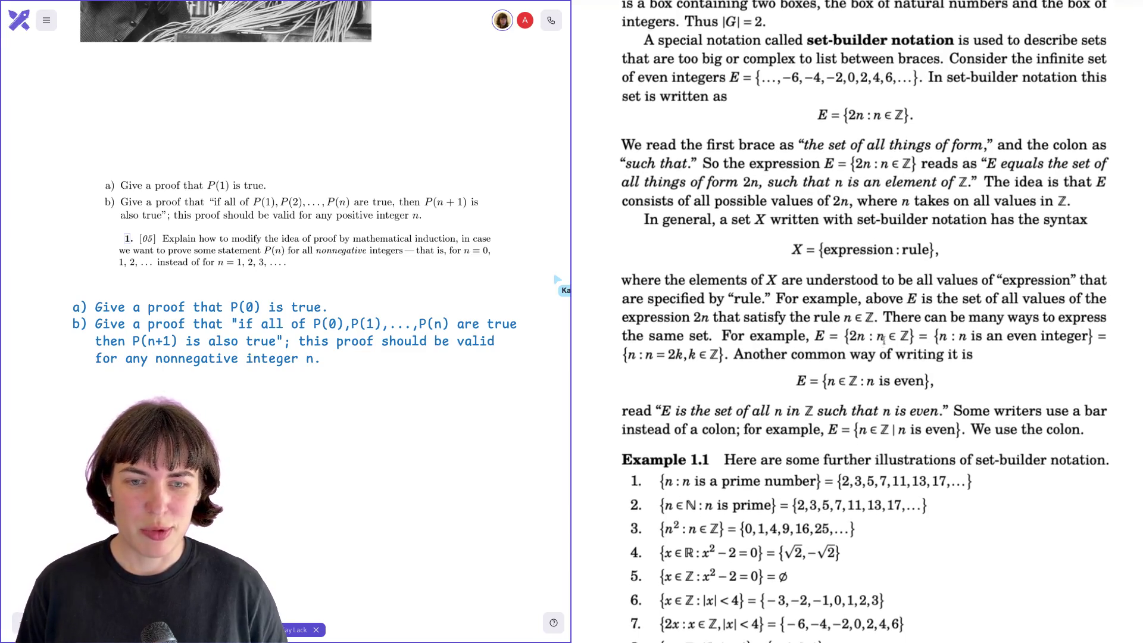
- Scroll down to Example 1.1 items 7–8 and the page footer
{"action": "scroll", "coordinate": [884, 341], "scroll_direction": "down", "scroll_amount": 1}
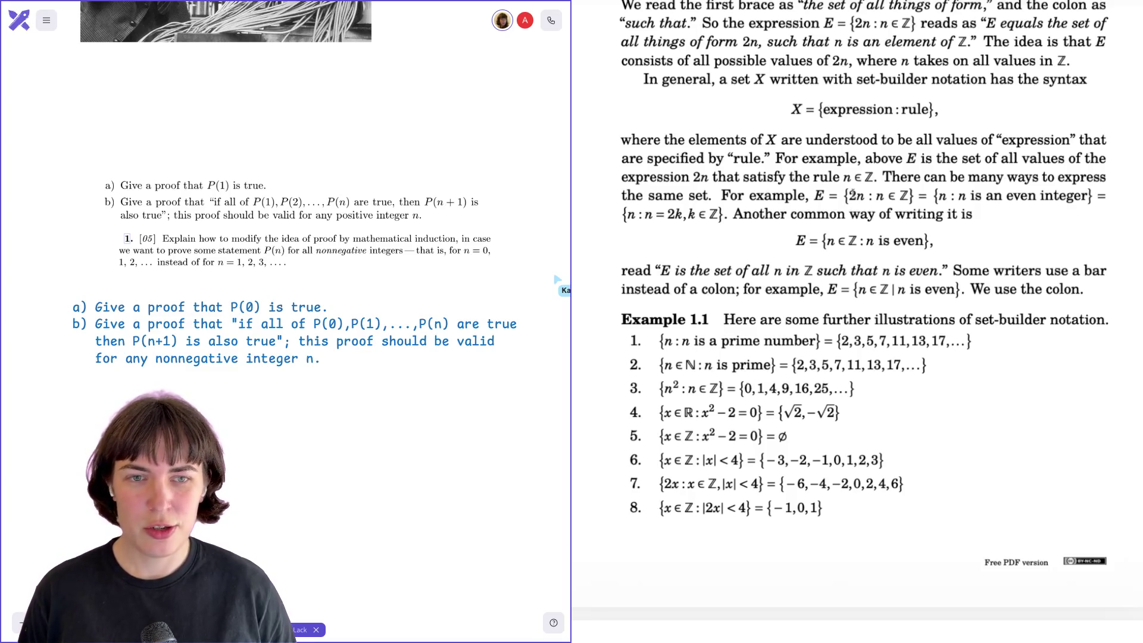
{"action": "left_click_drag", "start_coordinate": [820, 109], "coordinate": [918, 110]}
{"action": "left_click", "coordinate": [858, 115]}
{"action": "double_click", "coordinate": [858, 110]}
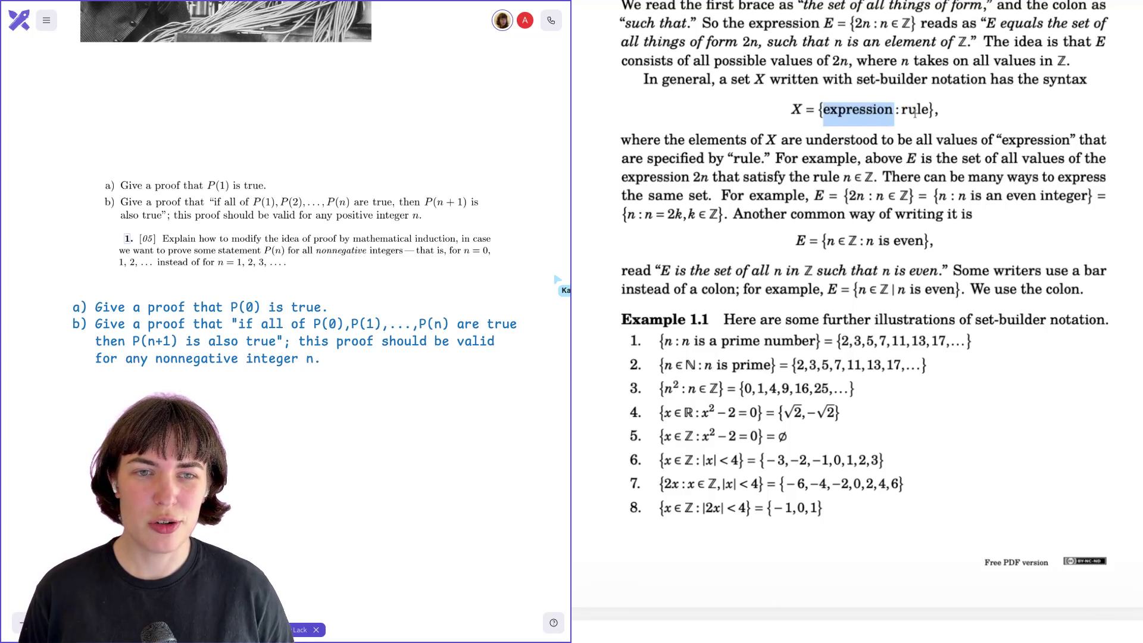
{"action": "double_click", "coordinate": [917, 110]}
{"action": "left_click", "coordinate": [954, 115]}
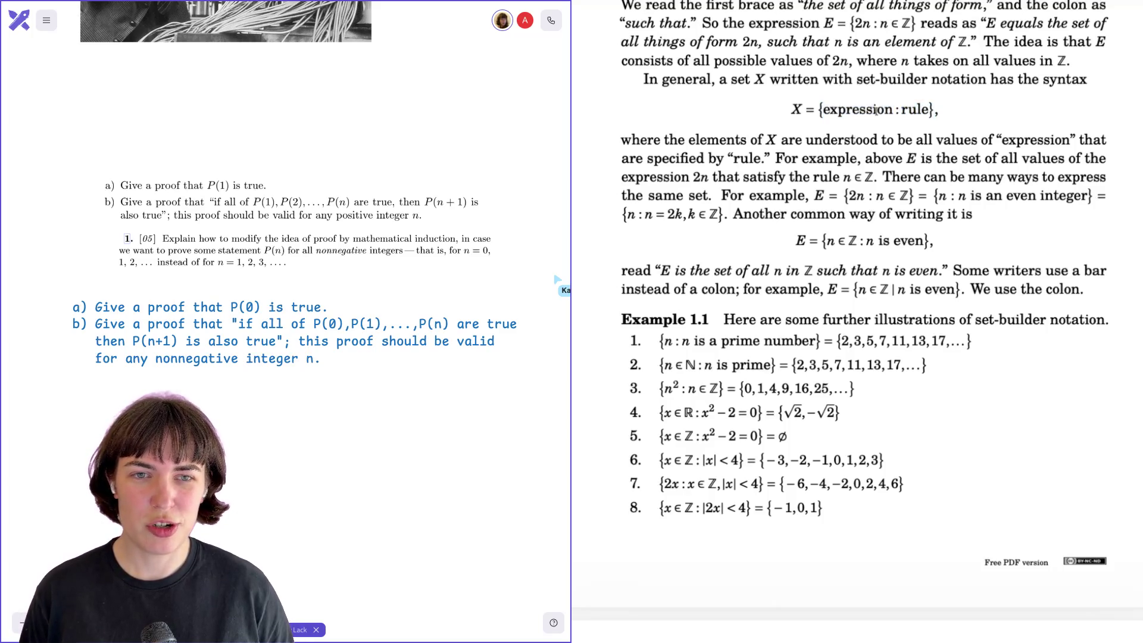
{"action": "triple_click", "coordinate": [1001, 200]}
{"action": "left_click", "coordinate": [976, 201]}
{"action": "double_click", "coordinate": [938, 198]}
{"action": "left_click", "coordinate": [938, 200]}
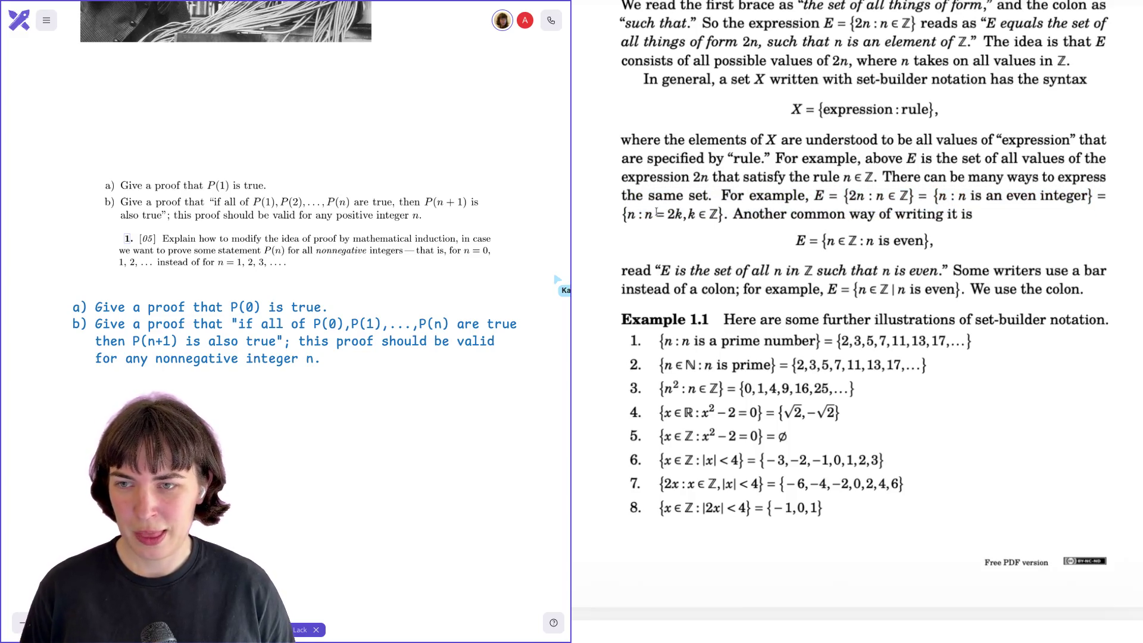
{"action": "double_click", "coordinate": [633, 214]}
{"action": "left_click", "coordinate": [632, 216]}
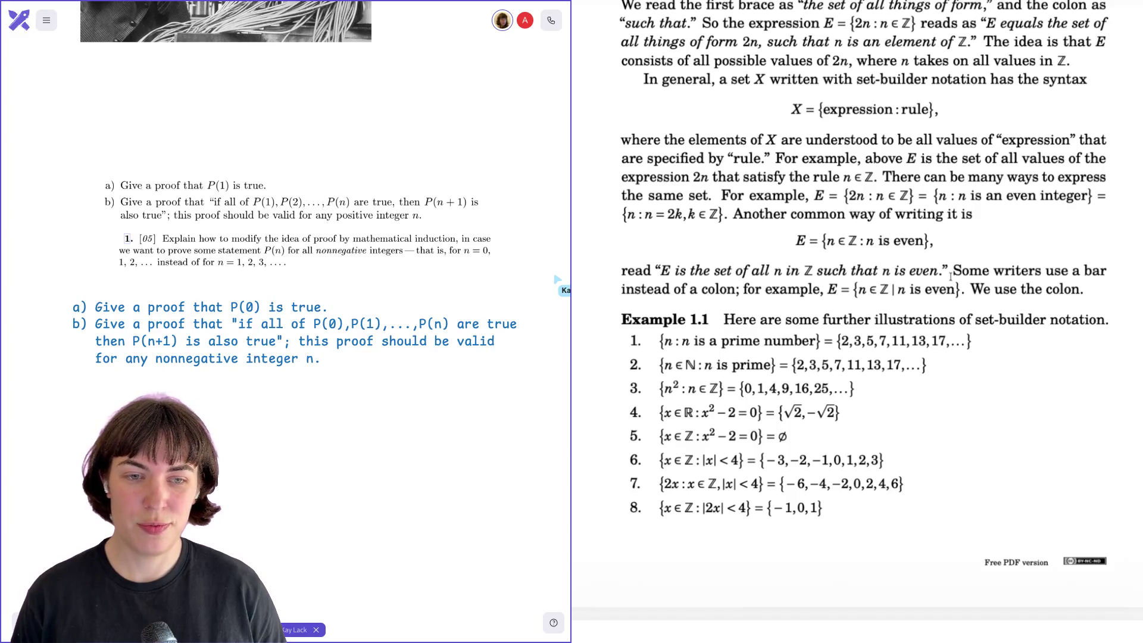
{"action": "scroll", "coordinate": [907, 250], "scroll_direction": "down", "scroll_amount": 1}
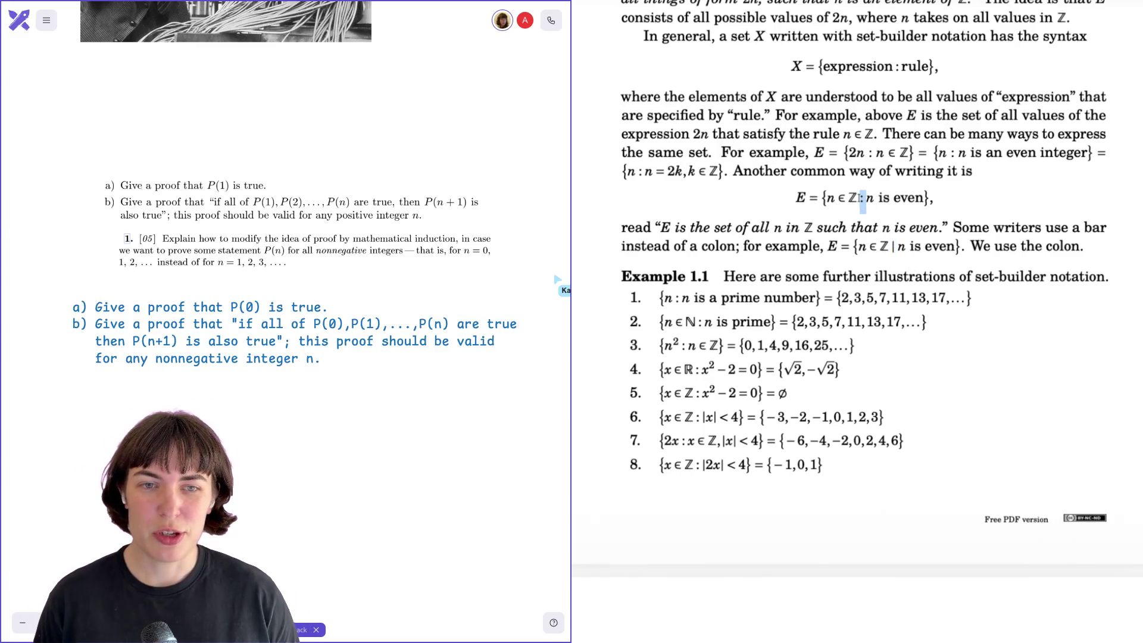
- Bring all of Example 1.1 into view and select the ℕ symbol in item 2
{"action": "scroll", "coordinate": [935, 322], "scroll_direction": "down", "scroll_amount": 3}
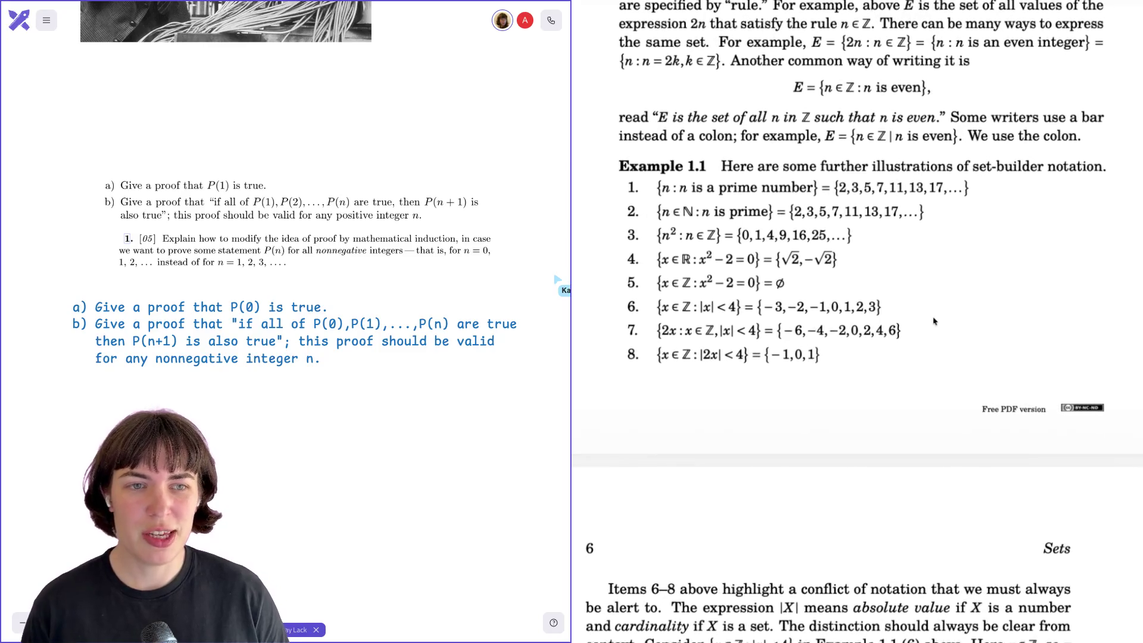
{"action": "scroll", "coordinate": [933, 322], "scroll_direction": "down", "scroll_amount": 2}
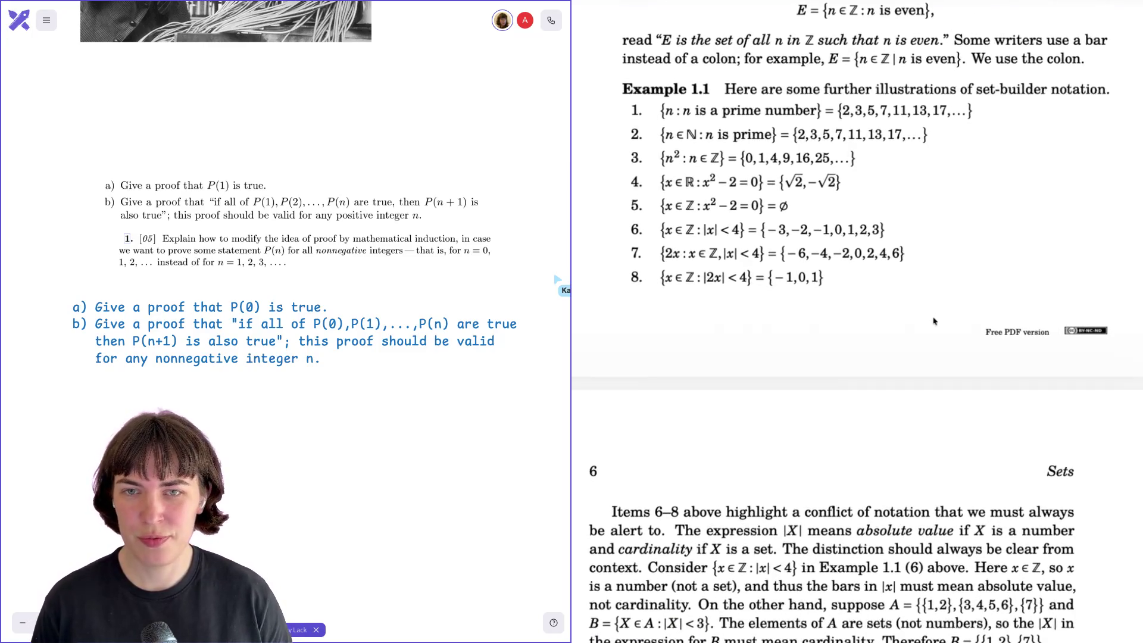
{"action": "scroll", "coordinate": [934, 322], "scroll_direction": "down", "scroll_amount": 1}
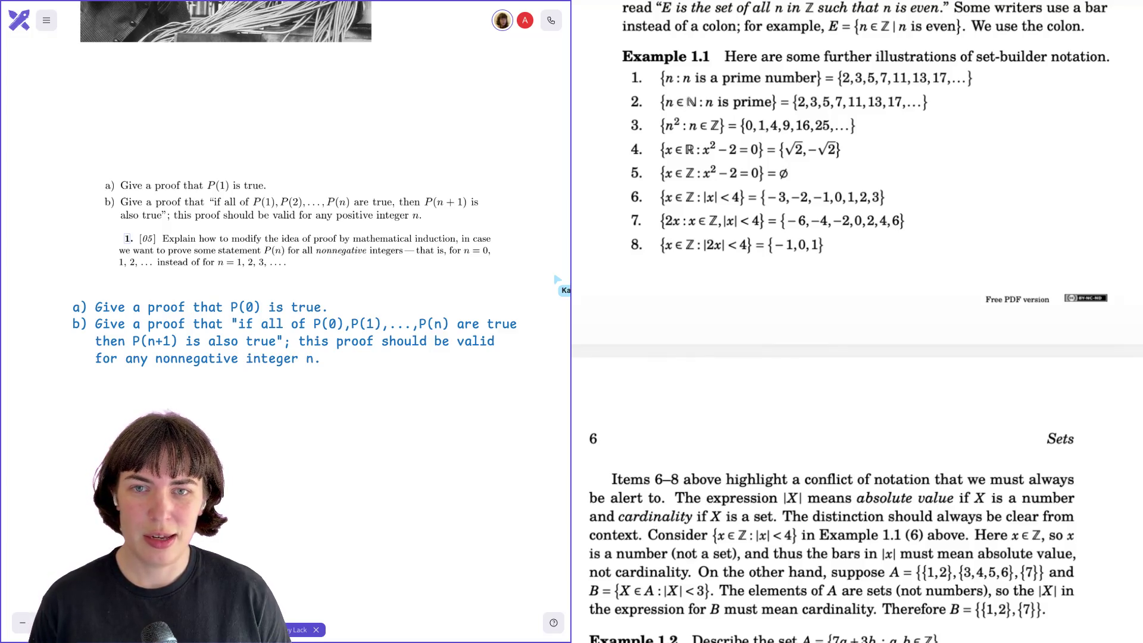
{"action": "scroll", "coordinate": [688, 102], "scroll_direction": "up", "scroll_amount": 3}
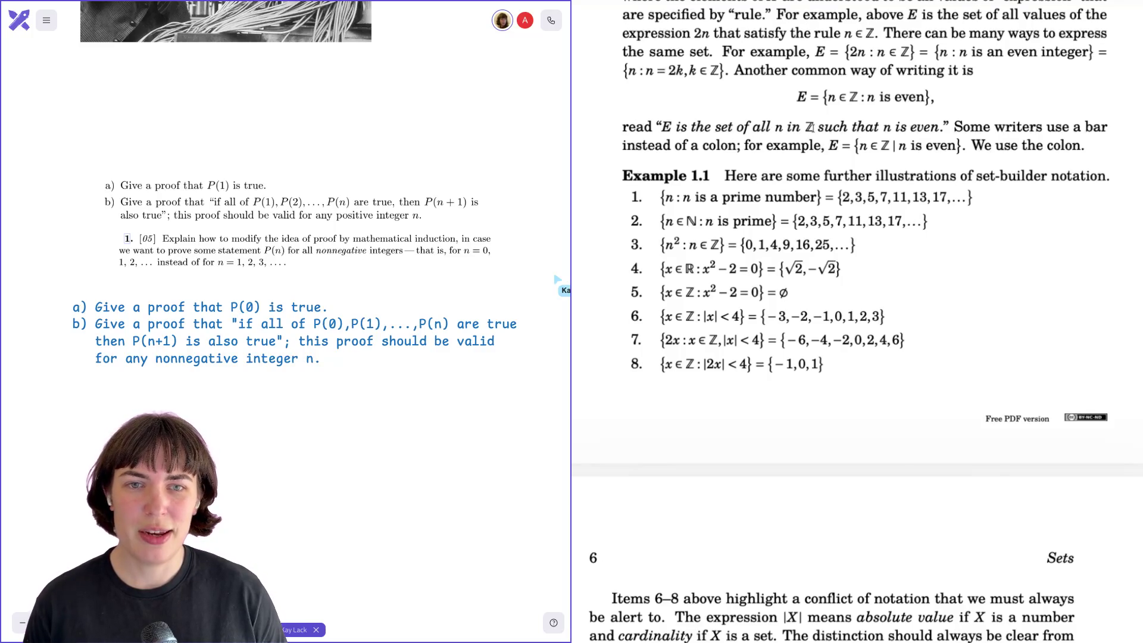
{"action": "scroll", "coordinate": [649, 268], "scroll_direction": "down", "scroll_amount": 1}
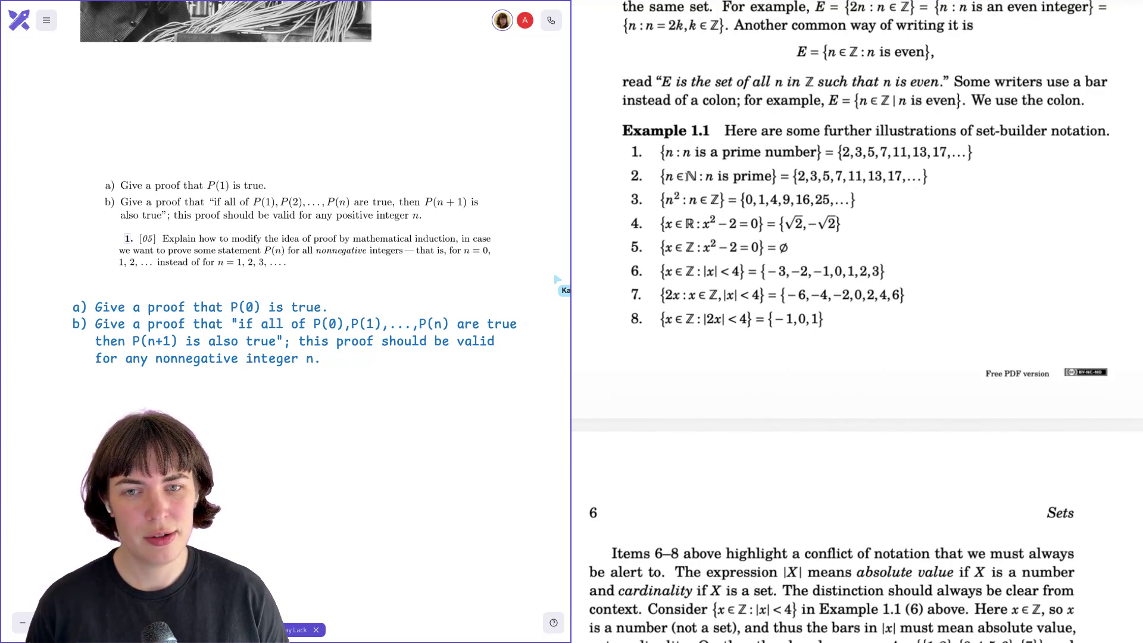
{"action": "left_click_drag", "start_coordinate": [688, 176], "coordinate": [697, 177]}
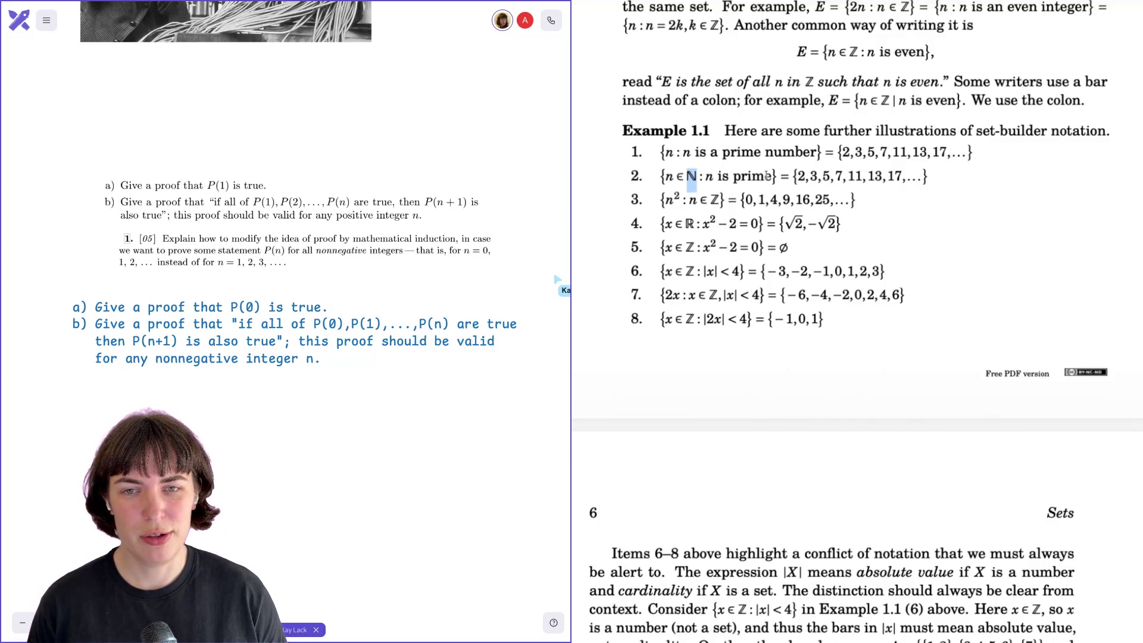
- Glance back at page 4's natural numbers definition and clear the mark on ℕ in item 2
{"action": "scroll", "coordinate": [768, 176], "scroll_direction": "up", "scroll_amount": 20}
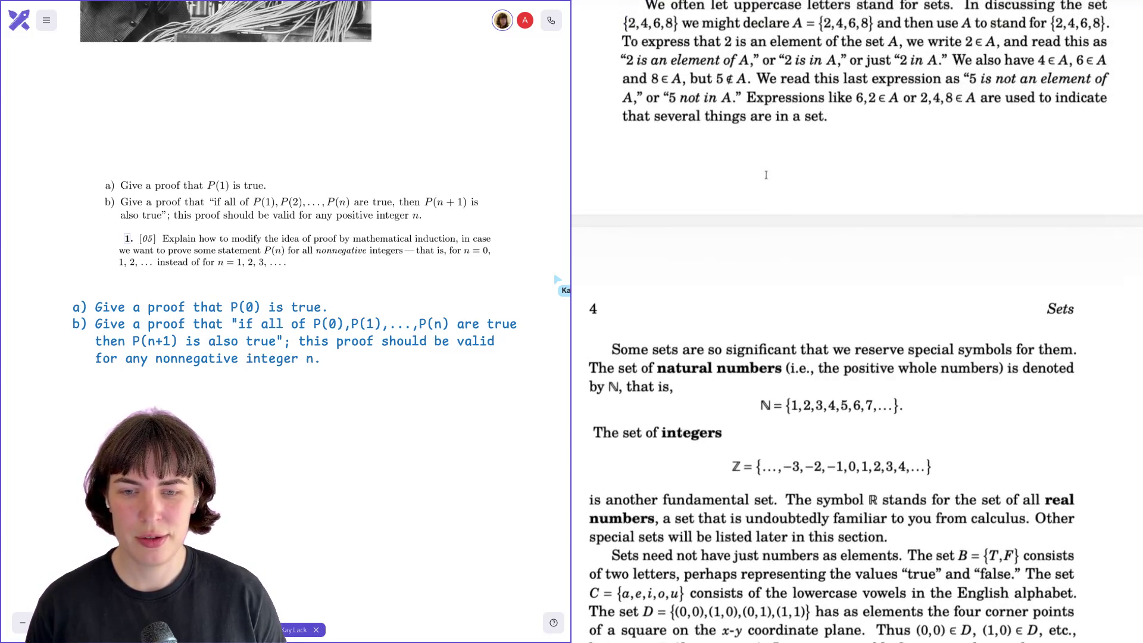
{"action": "scroll", "coordinate": [766, 175], "scroll_direction": "down", "scroll_amount": 20}
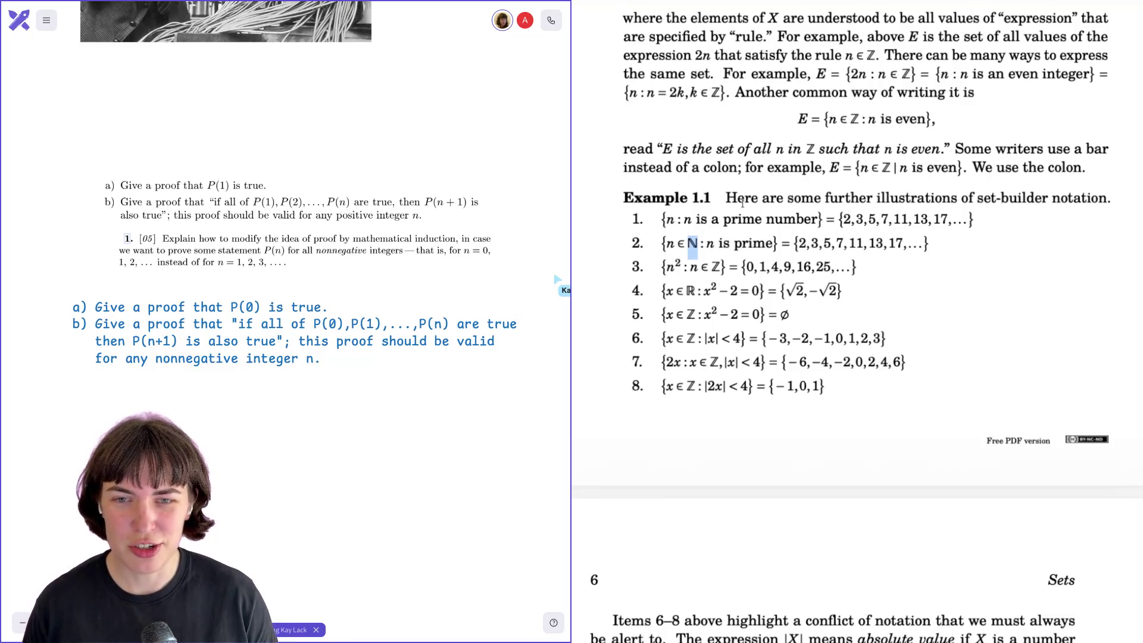
{"action": "left_click", "coordinate": [695, 247]}
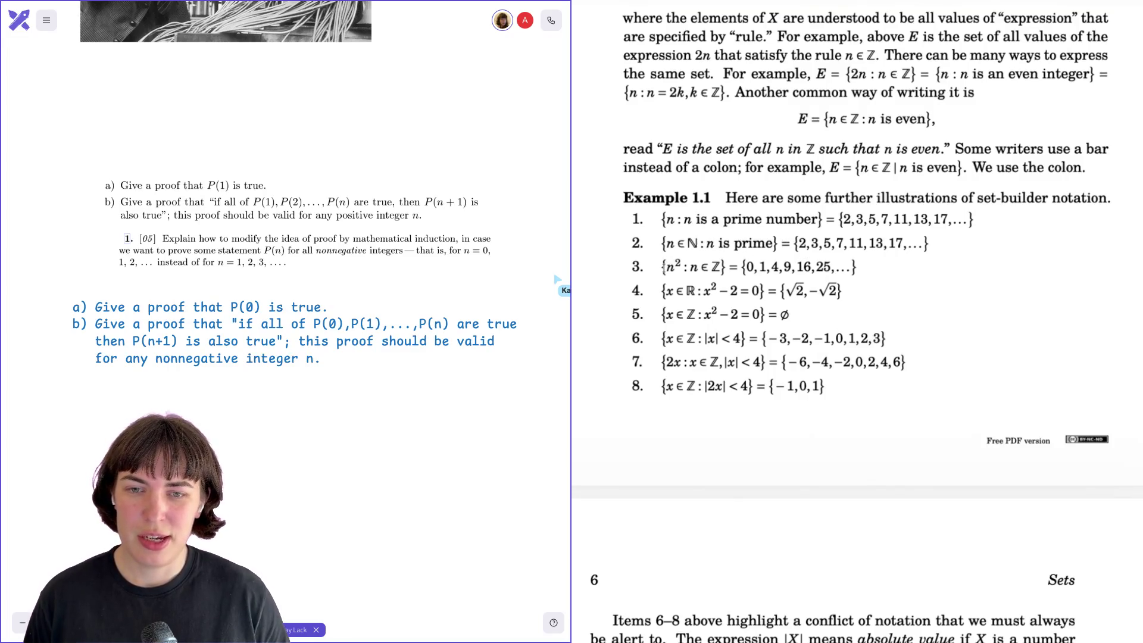
- Scroll down until all eight Example 1.1 illustrations sit above page 6's remarks on items 6–8
{"action": "scroll", "coordinate": [664, 265], "scroll_direction": "down", "scroll_amount": 1}
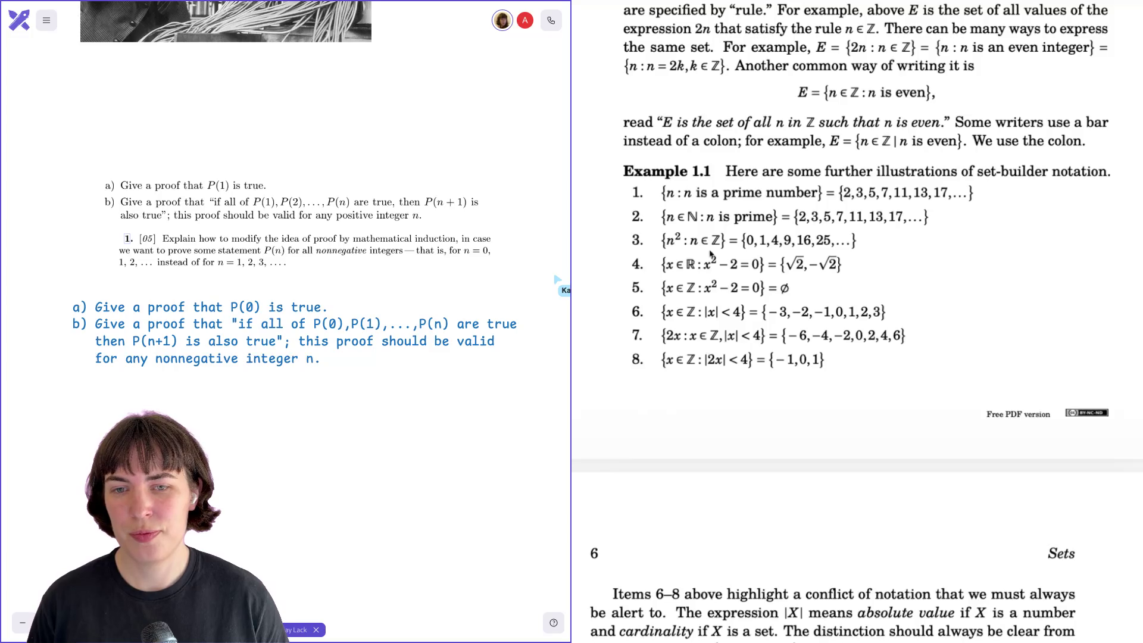
{"action": "scroll", "coordinate": [711, 254], "scroll_direction": "down", "scroll_amount": 2}
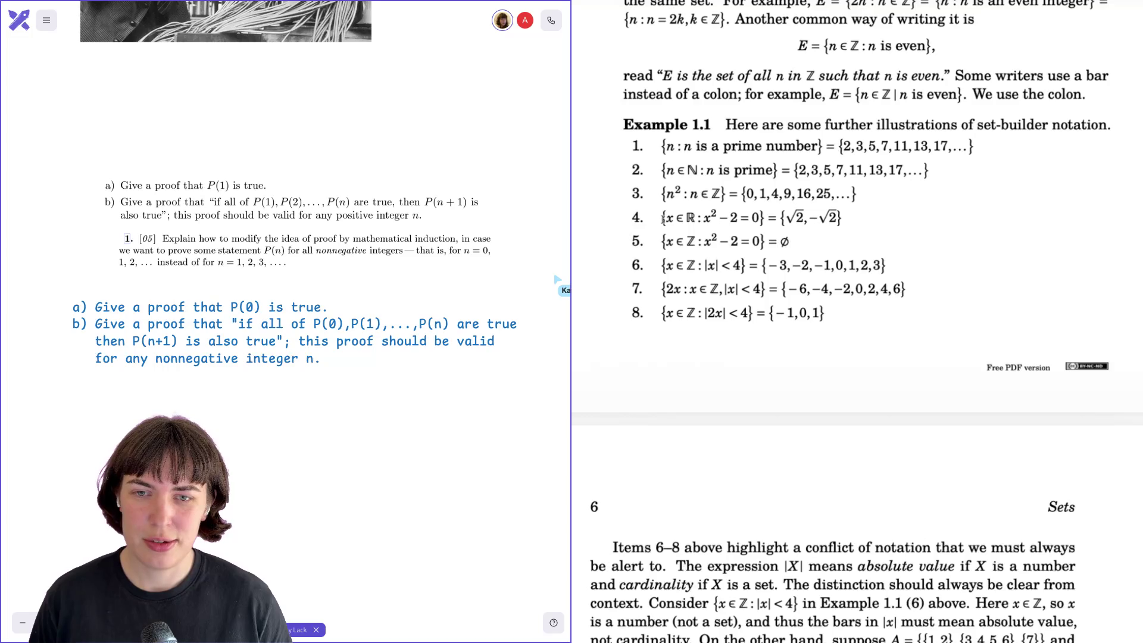
{"action": "scroll", "coordinate": [663, 218], "scroll_direction": "down", "scroll_amount": 1}
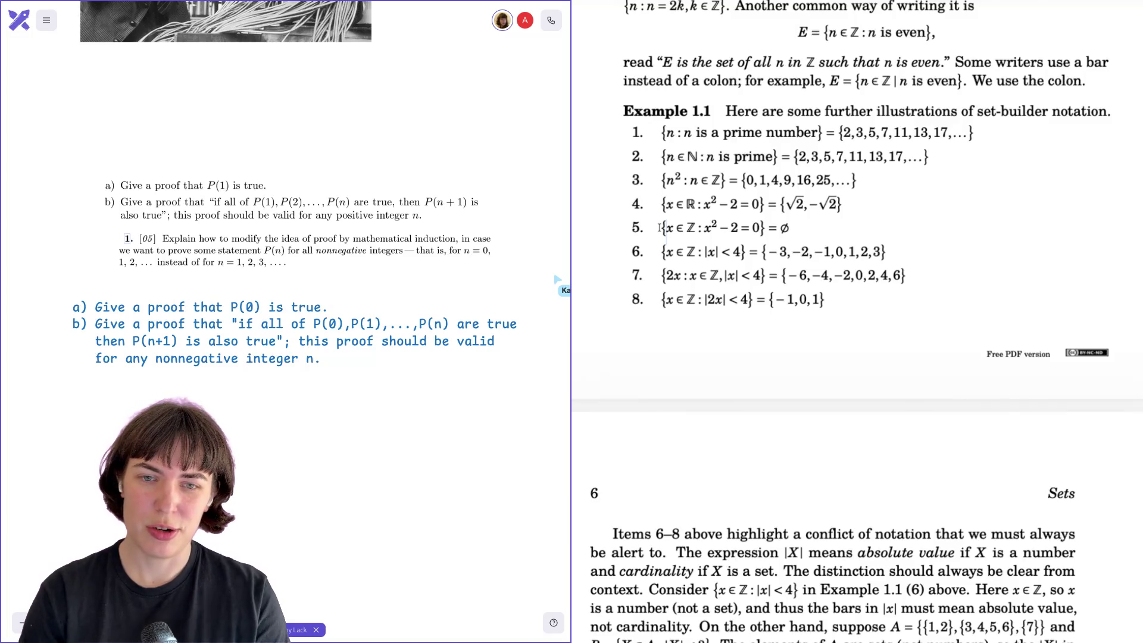
- Scroll down page 6 until Example 1.2, A = {7a + 3b : a, b ∈ ℤ}, appears at the bottom
{"action": "scroll", "coordinate": [659, 227], "scroll_direction": "down", "scroll_amount": 3}
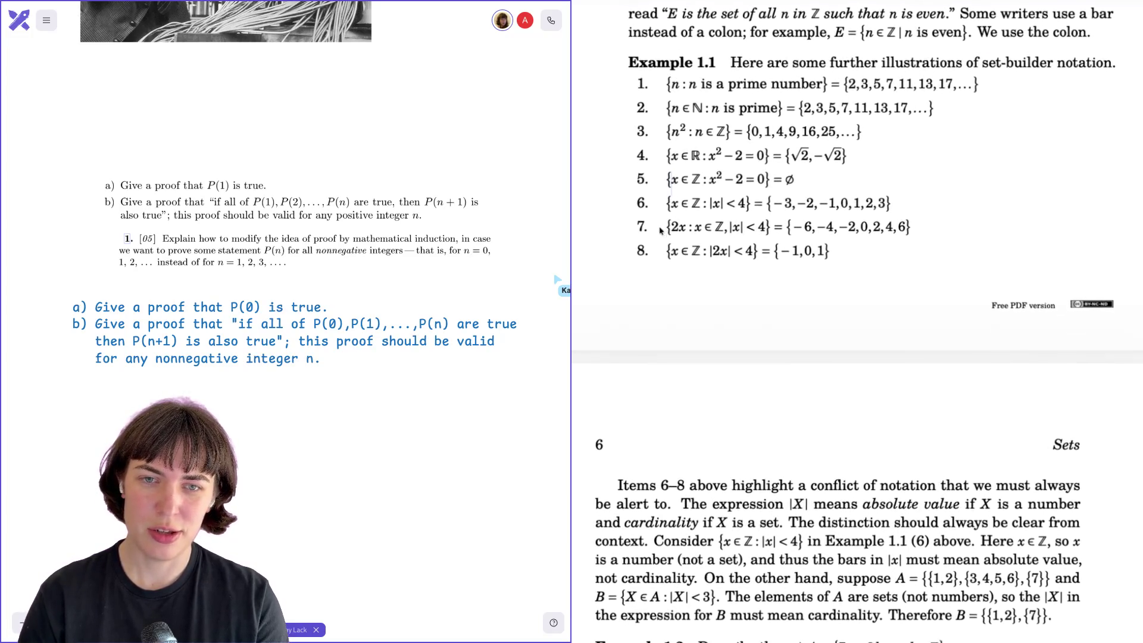
{"action": "scroll", "coordinate": [660, 228], "scroll_direction": "down", "scroll_amount": 1}
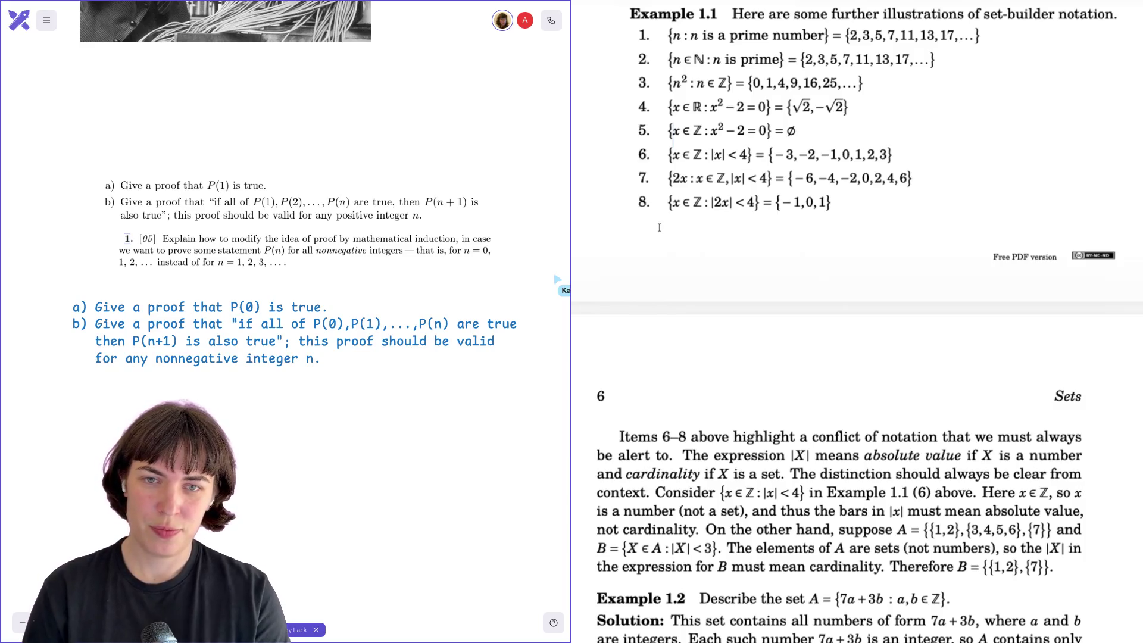
- Scroll through page 6 past Example 1.2 to the special-sets summary, real number line and ℚ ≠ ℝ note
{"action": "scroll", "coordinate": [659, 228], "scroll_direction": "down", "scroll_amount": 1}
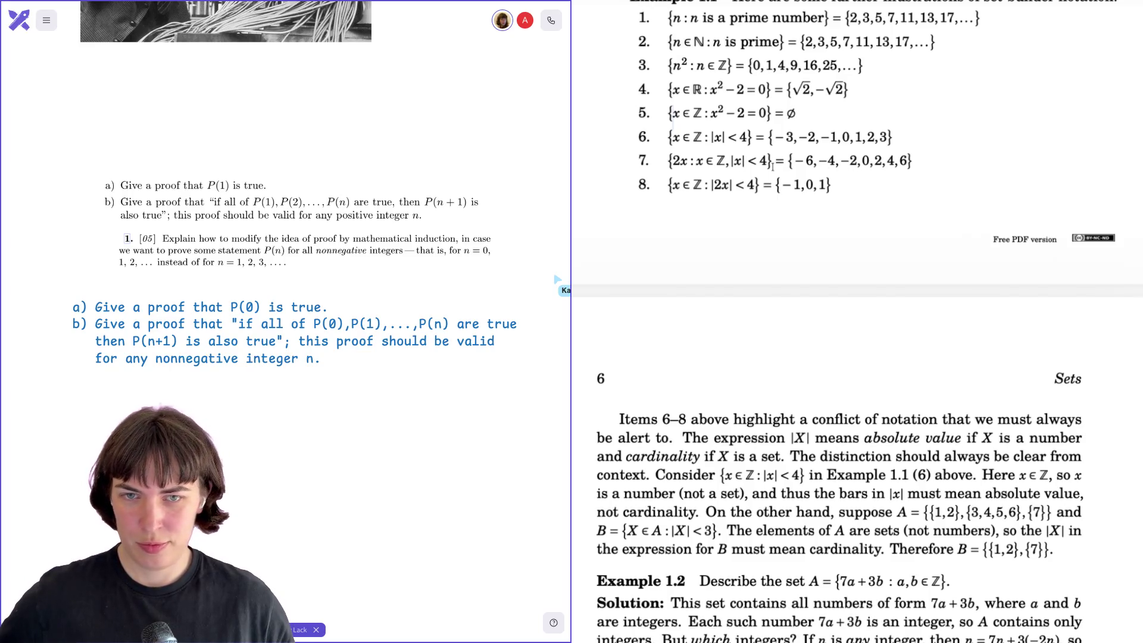
{"action": "scroll", "coordinate": [683, 204], "scroll_direction": "down", "scroll_amount": 1}
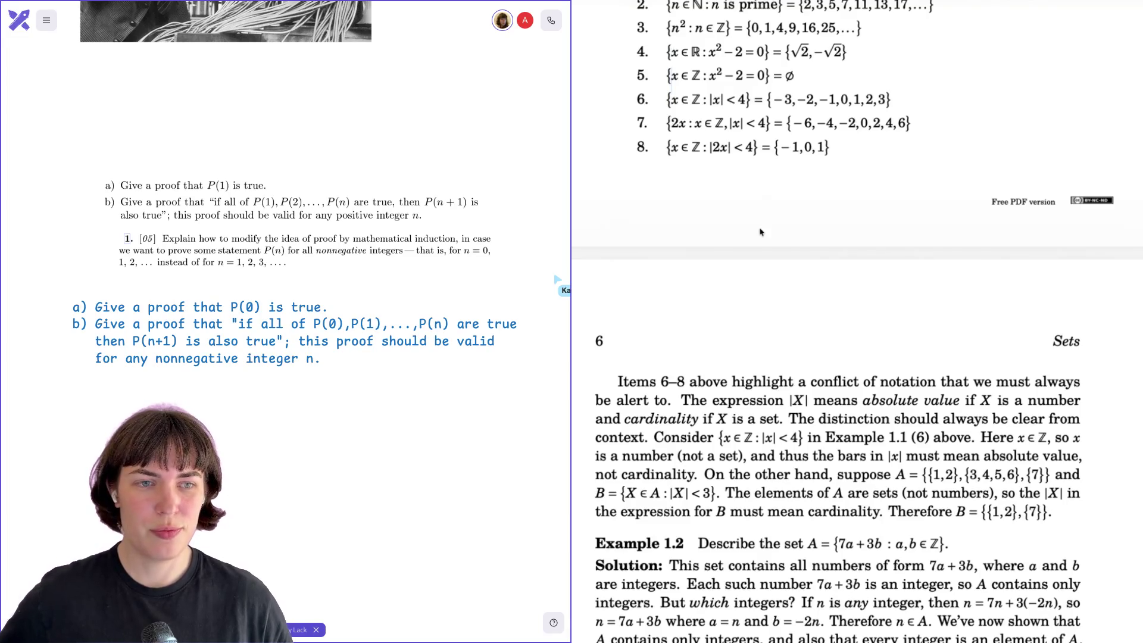
{"action": "scroll", "coordinate": [761, 232], "scroll_direction": "down", "scroll_amount": 4}
{"action": "scroll", "coordinate": [761, 232], "scroll_direction": "down", "scroll_amount": 1}
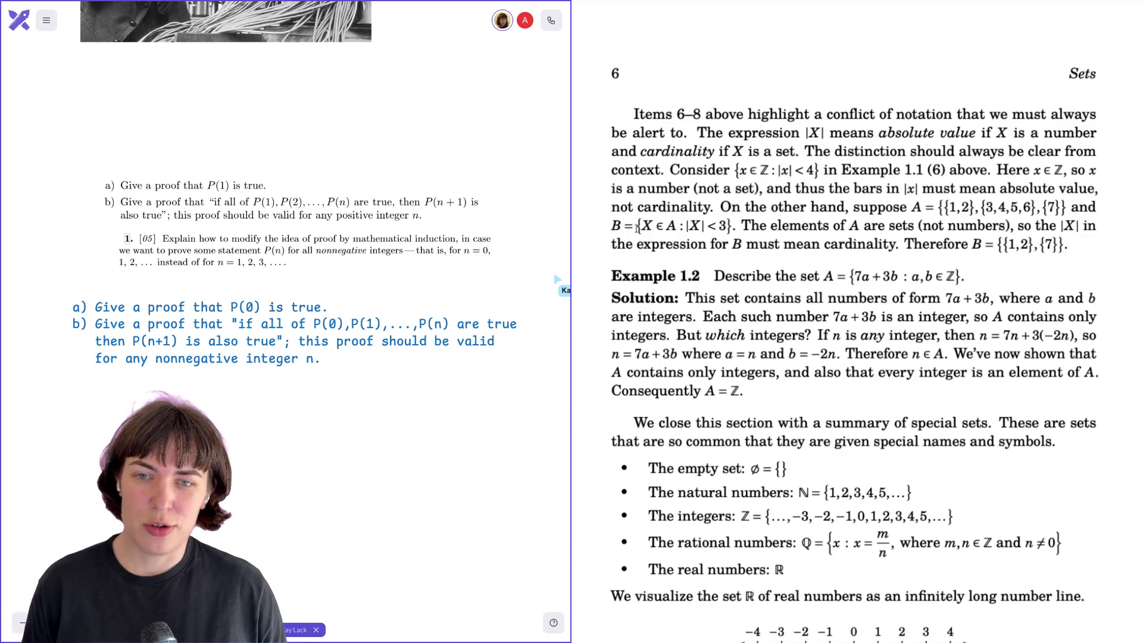
{"action": "scroll", "coordinate": [638, 228], "scroll_direction": "down", "scroll_amount": 1}
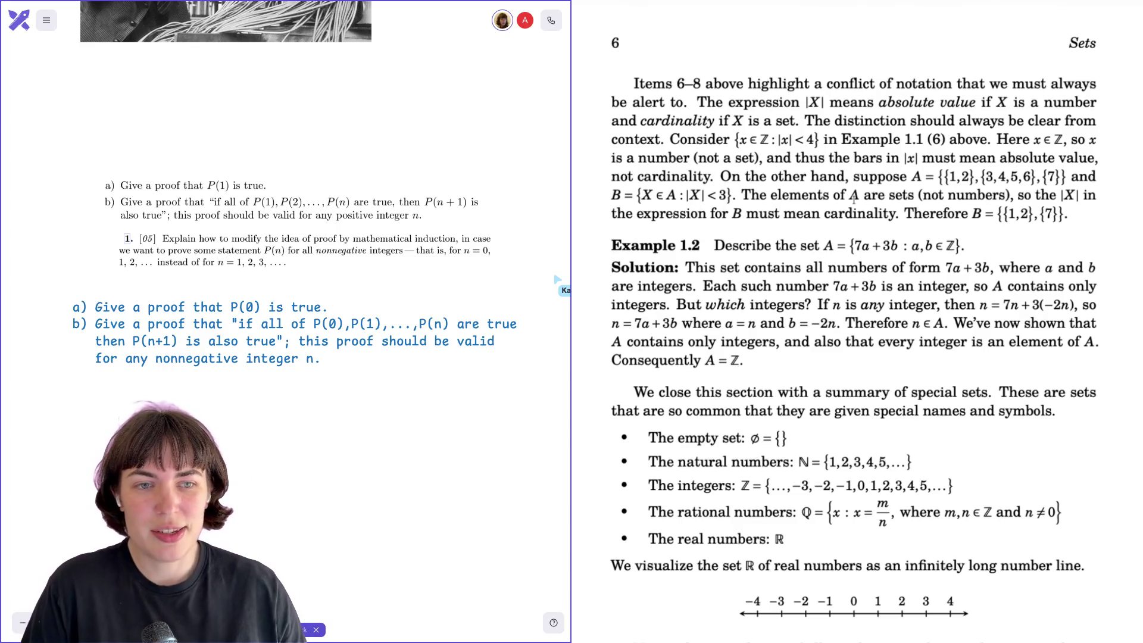
{"action": "scroll", "coordinate": [854, 199], "scroll_direction": "down", "scroll_amount": 2}
{"action": "scroll", "coordinate": [854, 199], "scroll_direction": "down", "scroll_amount": 1}
{"action": "scroll", "coordinate": [854, 199], "scroll_direction": "down", "scroll_amount": 1}
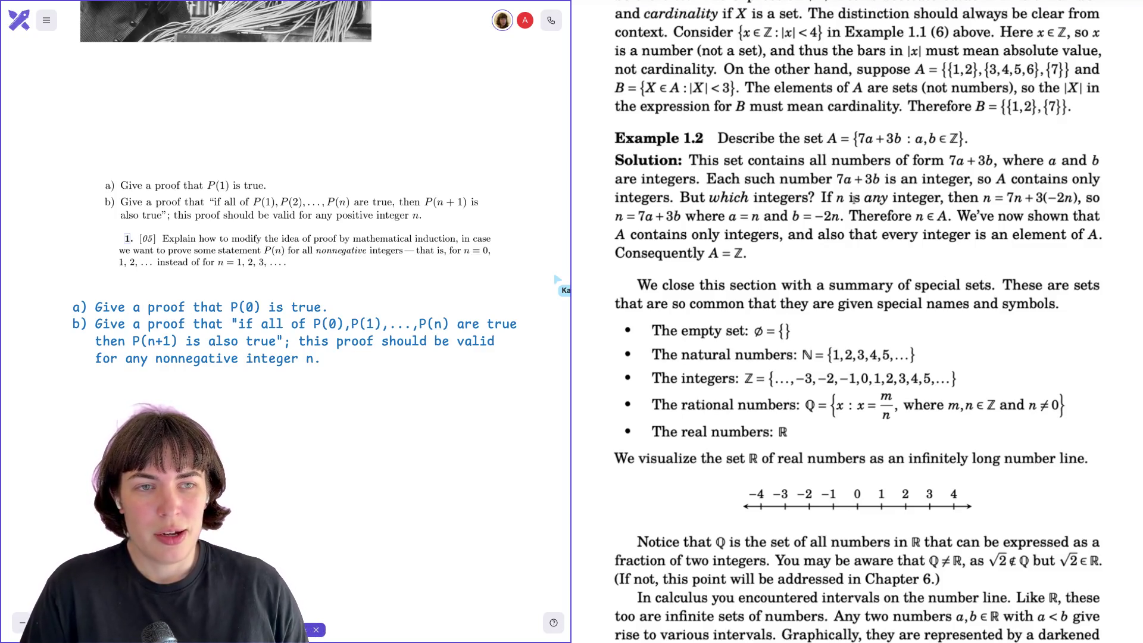
{"action": "left_click_drag", "start_coordinate": [989, 106], "coordinate": [1068, 107]}
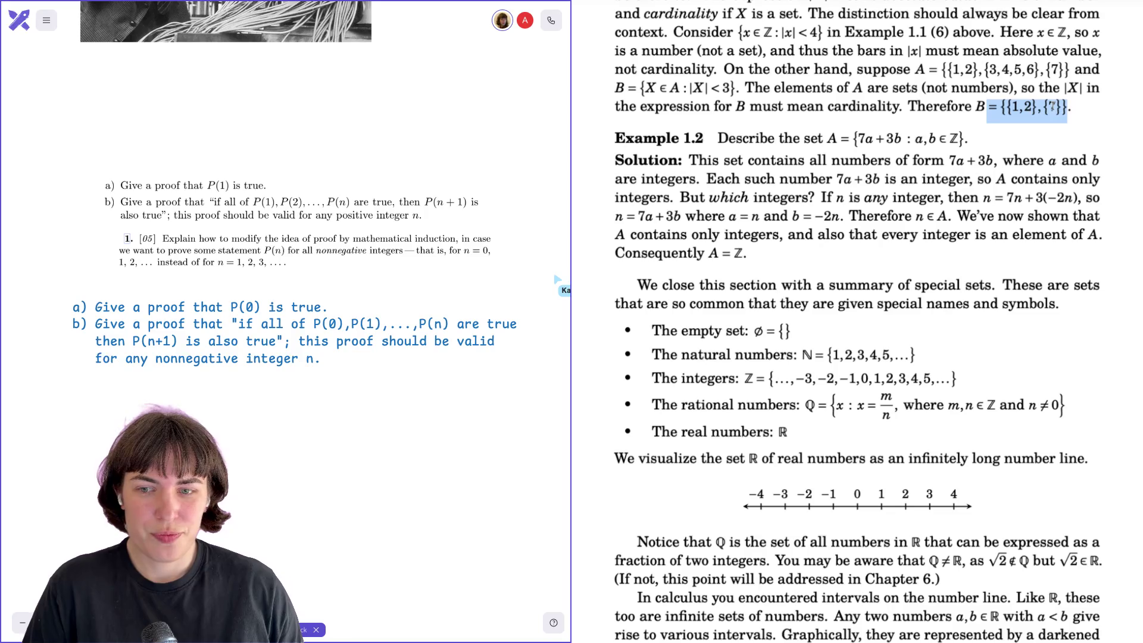
{"action": "left_click", "coordinate": [819, 195]}
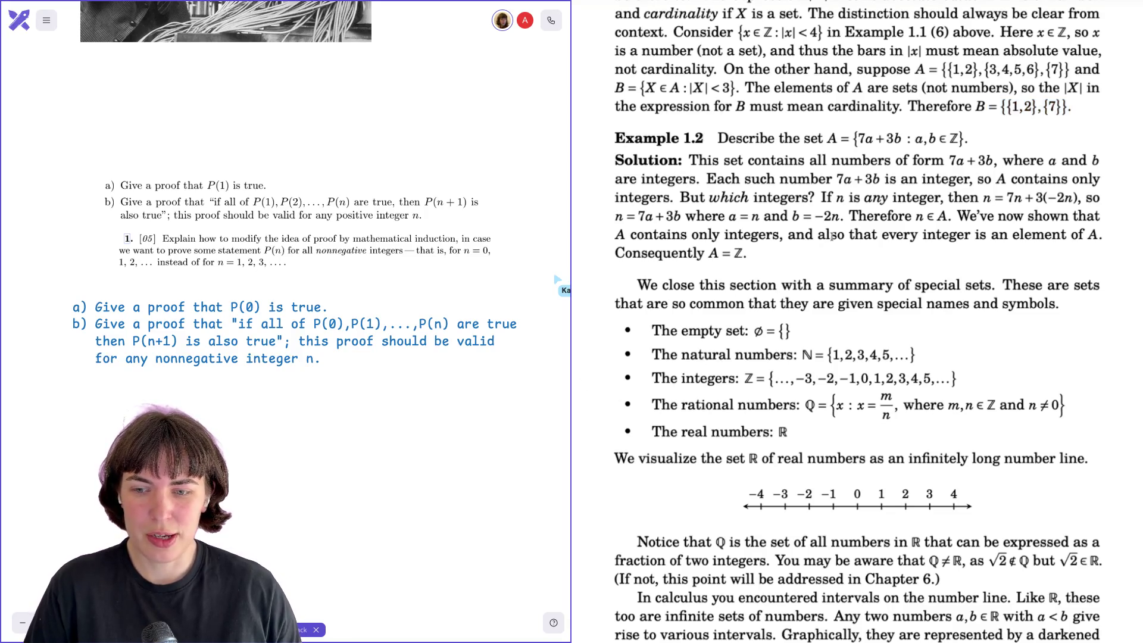
{"action": "scroll", "coordinate": [819, 195], "scroll_direction": "down", "scroll_amount": 1}
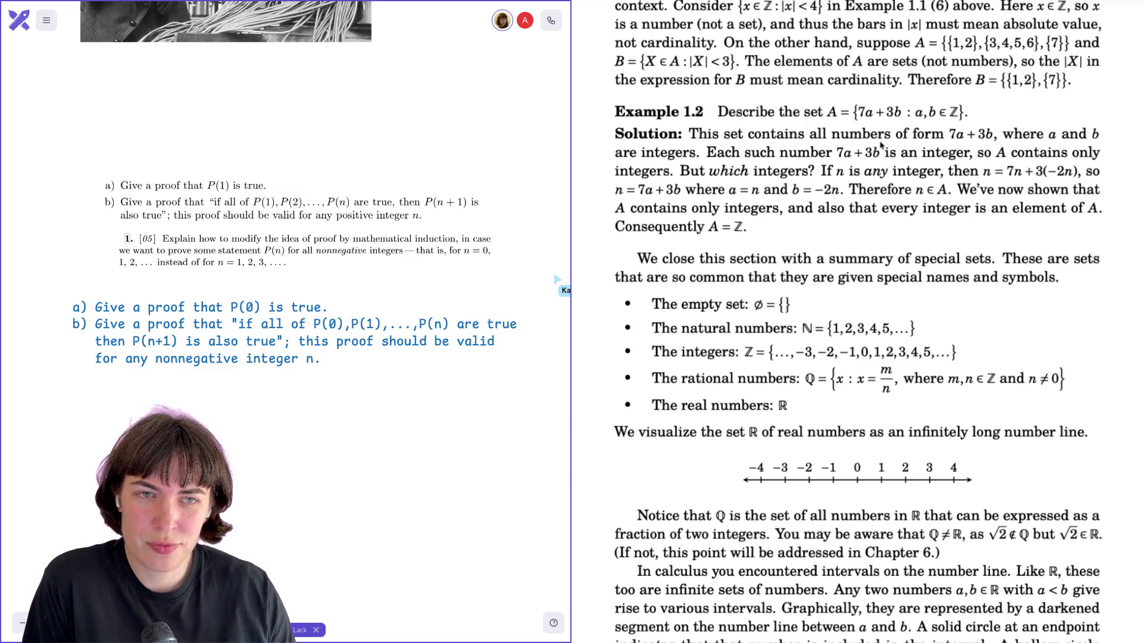
{"action": "mouse_move", "coordinate": [916, 113]}
{"action": "left_mouse_down"}
{"action": "mouse_move", "coordinate": [963, 114]}
{"action": "mouse_move", "coordinate": [916, 113]}
{"action": "left_mouse_up"}
{"action": "left_click", "coordinate": [964, 113]}
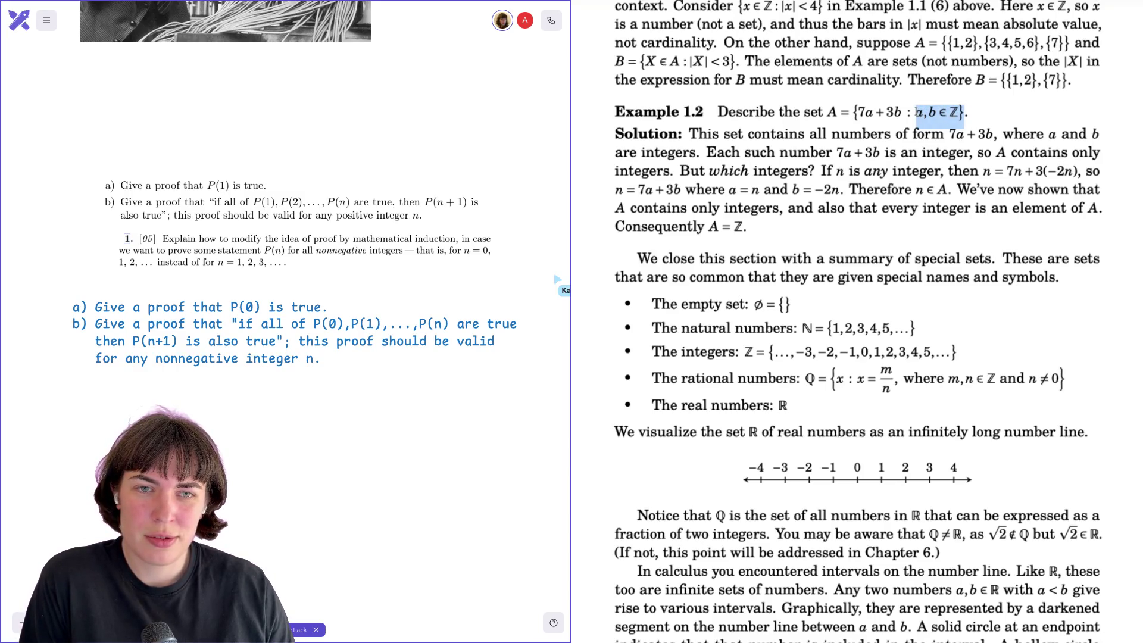
{"action": "left_click", "coordinate": [916, 113]}
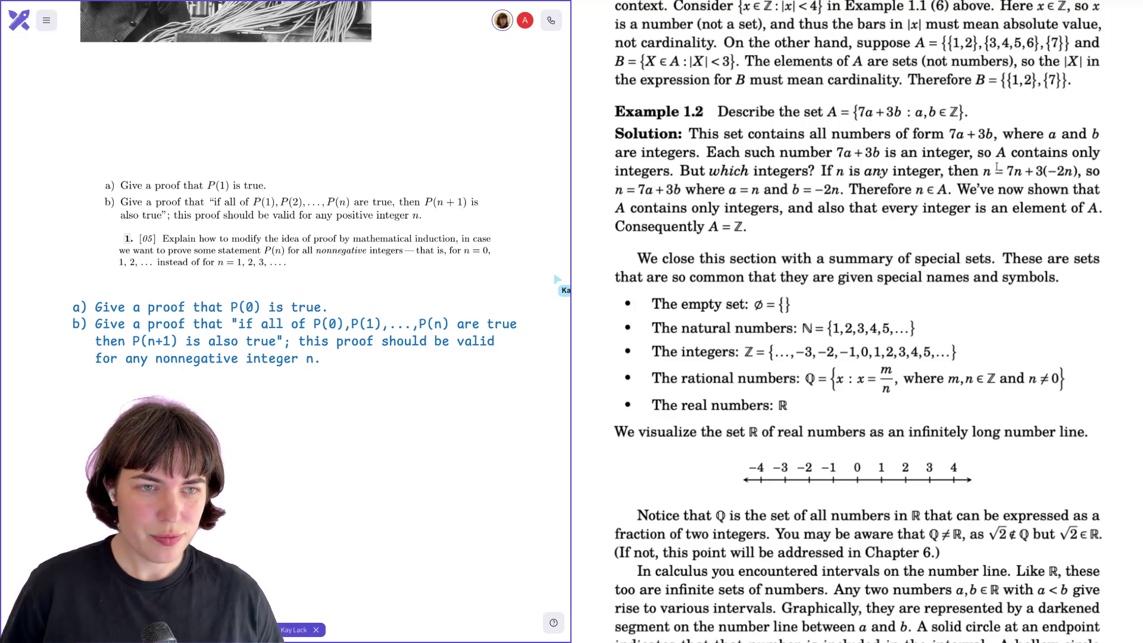
{"action": "mouse_move", "coordinate": [980, 171]}
{"action": "left_mouse_down"}
{"action": "mouse_move", "coordinate": [1099, 171]}
{"action": "mouse_move", "coordinate": [1081, 171]}
{"action": "left_mouse_up"}
{"action": "left_click", "coordinate": [1081, 171]}
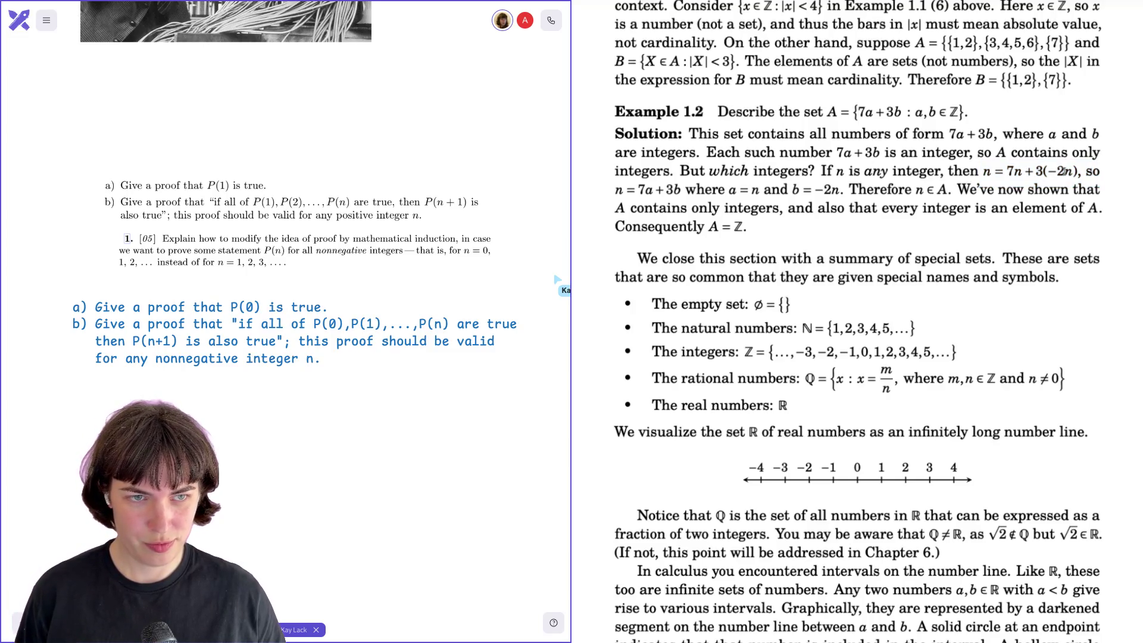
{"action": "left_click_drag", "start_coordinate": [615, 192], "coordinate": [672, 190]}
{"action": "left_click", "coordinate": [698, 189]}
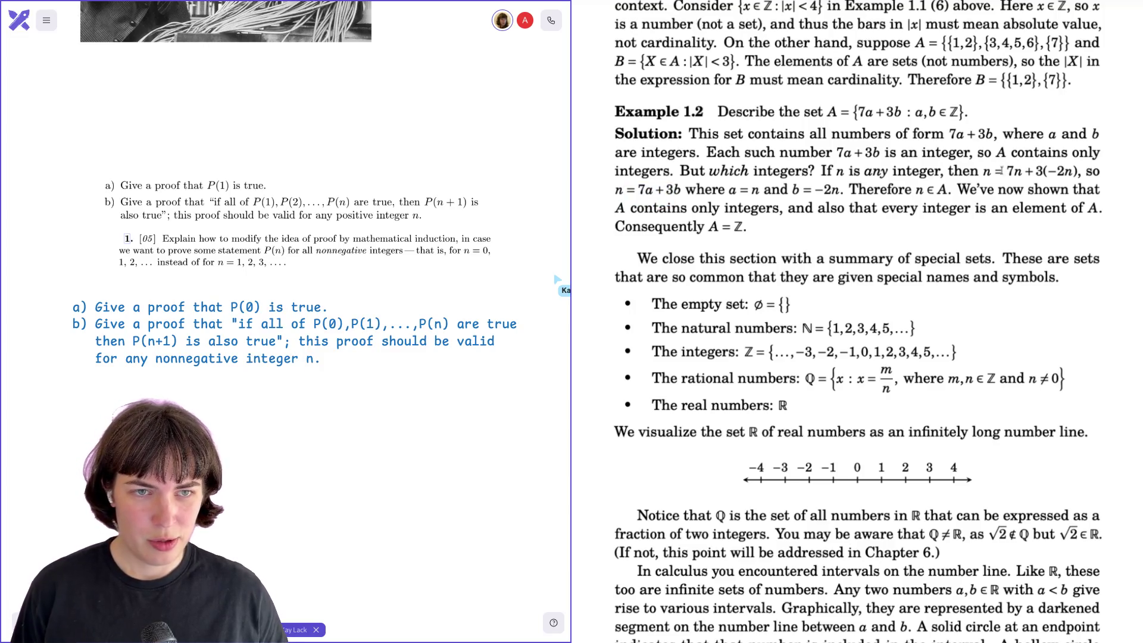
{"action": "left_click_drag", "start_coordinate": [1066, 173], "coordinate": [1048, 171]}
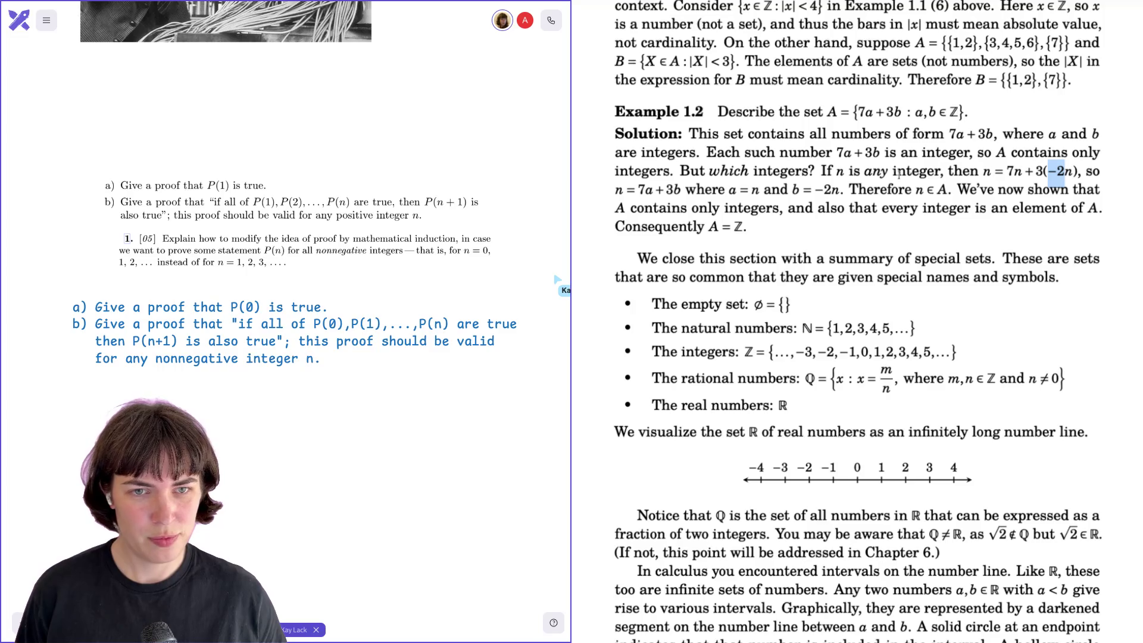
{"action": "left_click_drag", "start_coordinate": [846, 172], "coordinate": [882, 172]}
{"action": "left_click", "coordinate": [935, 168]}
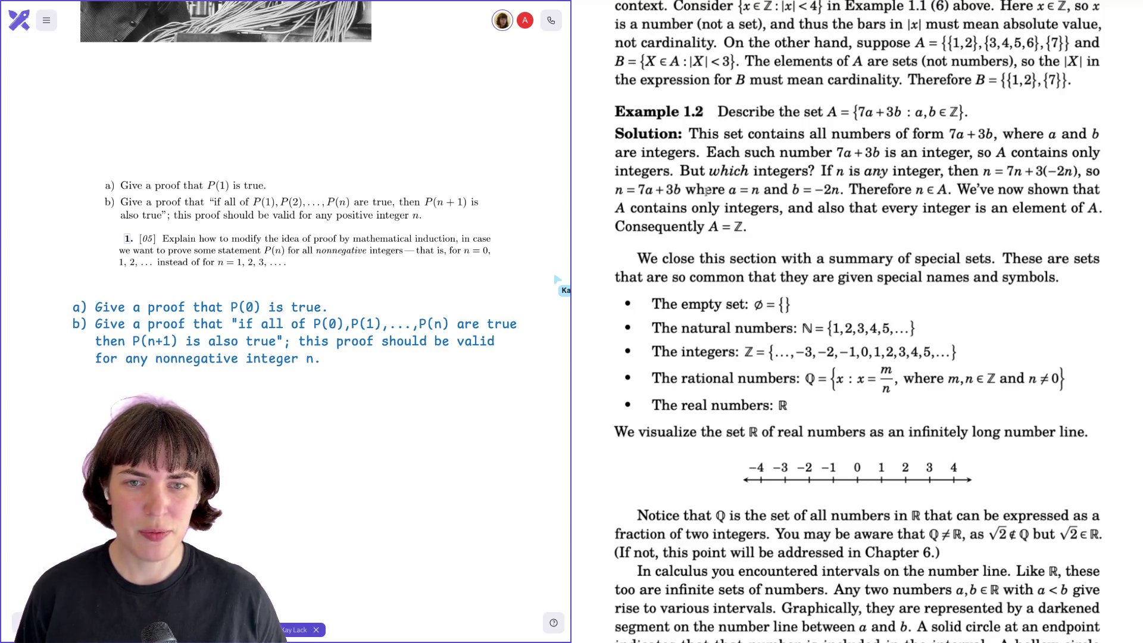
{"action": "left_click_drag", "start_coordinate": [817, 189], "coordinate": [848, 190]}
{"action": "left_click", "coordinate": [848, 190]}
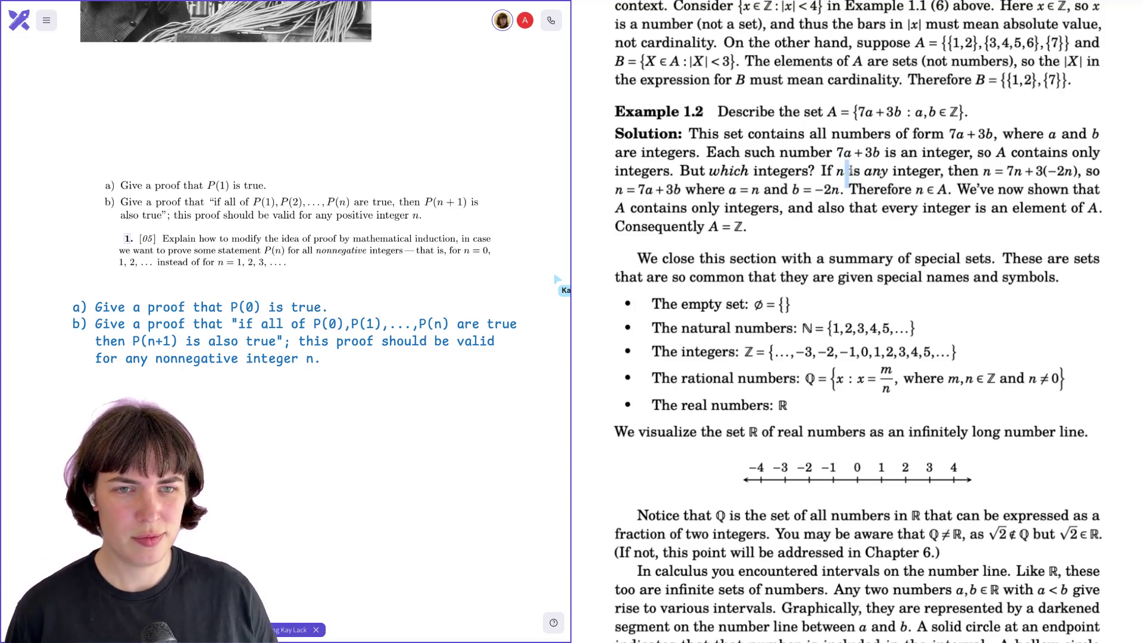
{"action": "left_click_drag", "start_coordinate": [884, 173], "coordinate": [907, 173]}
{"action": "left_click", "coordinate": [1026, 172]}
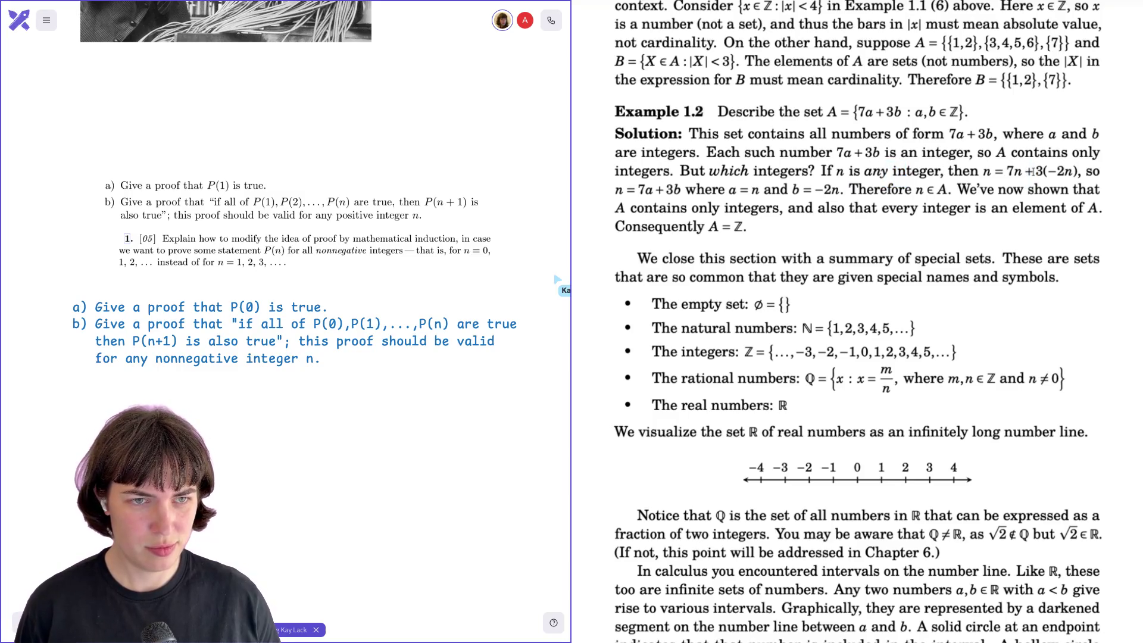
{"action": "double_click", "coordinate": [987, 172]}
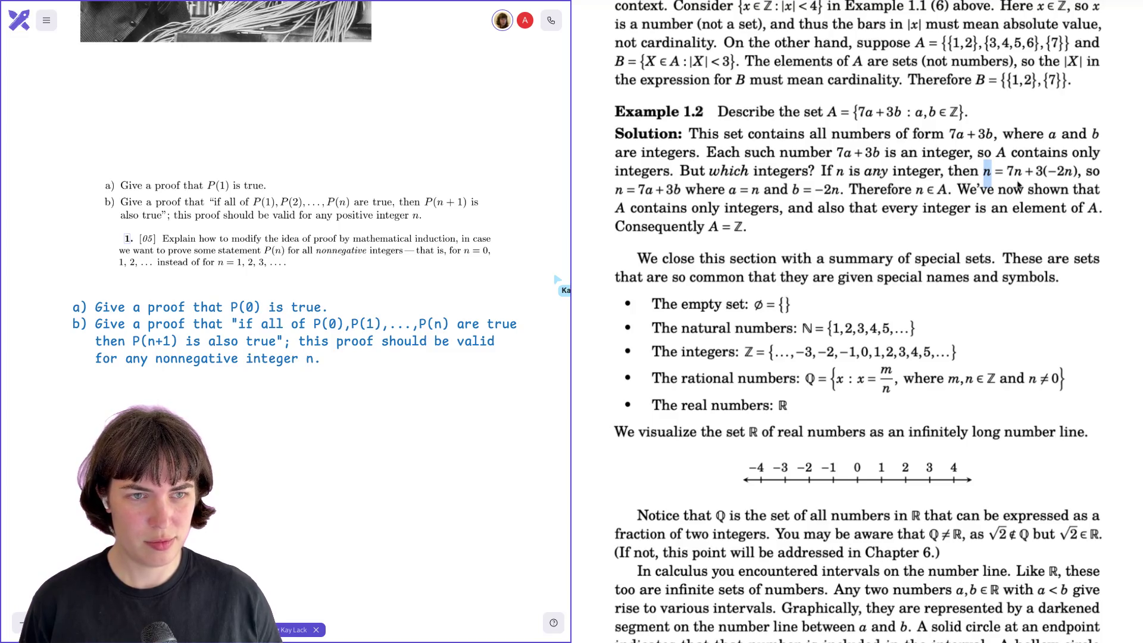
{"action": "left_click", "coordinate": [1034, 181]}
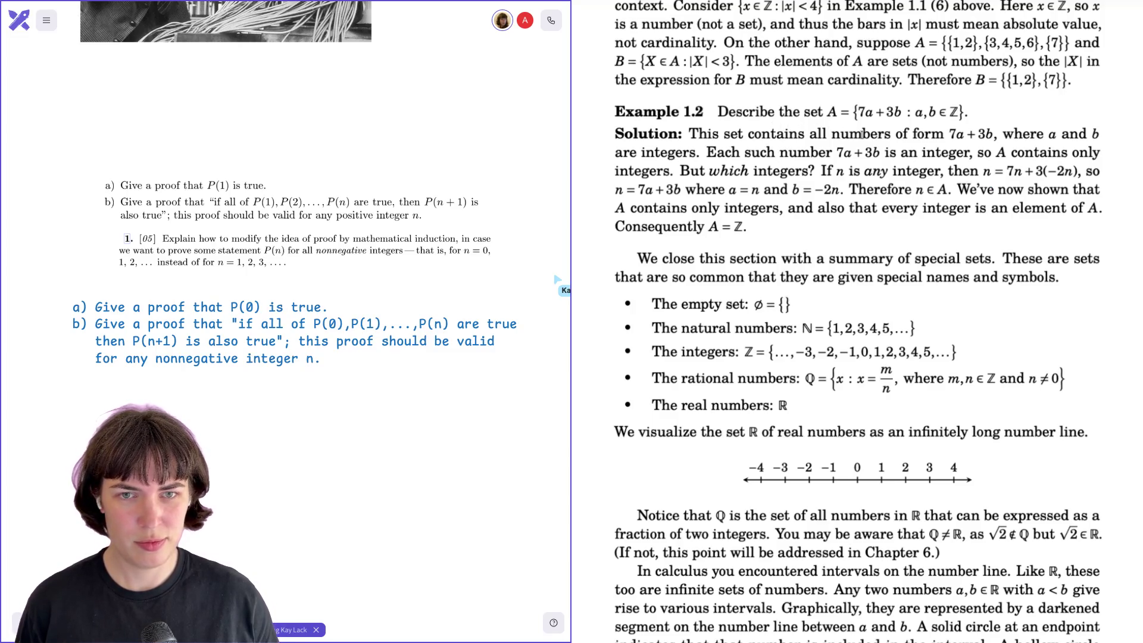
{"action": "left_click_drag", "start_coordinate": [732, 189], "coordinate": [846, 191]}
{"action": "left_click", "coordinate": [782, 190]}
{"action": "left_click", "coordinate": [852, 189]}
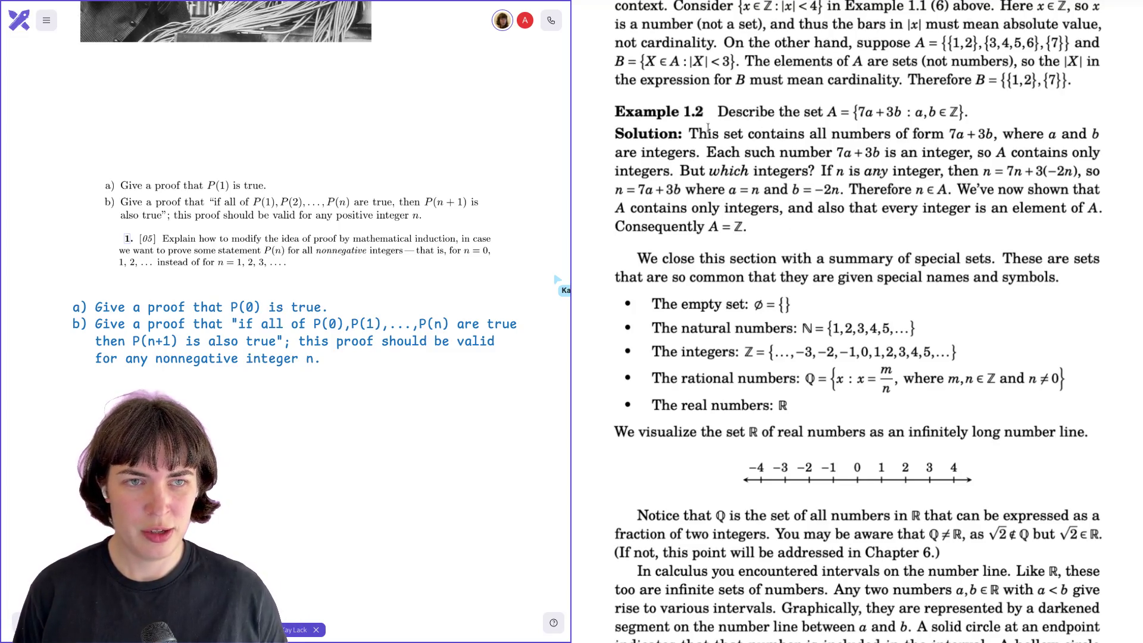
{"action": "mouse_move", "coordinate": [683, 111]}
{"action": "left_mouse_down"}
{"action": "mouse_move", "coordinate": [704, 114]}
{"action": "mouse_move", "coordinate": [784, 210]}
{"action": "mouse_move", "coordinate": [750, 227]}
{"action": "left_mouse_up"}
{"action": "left_click", "coordinate": [751, 226]}
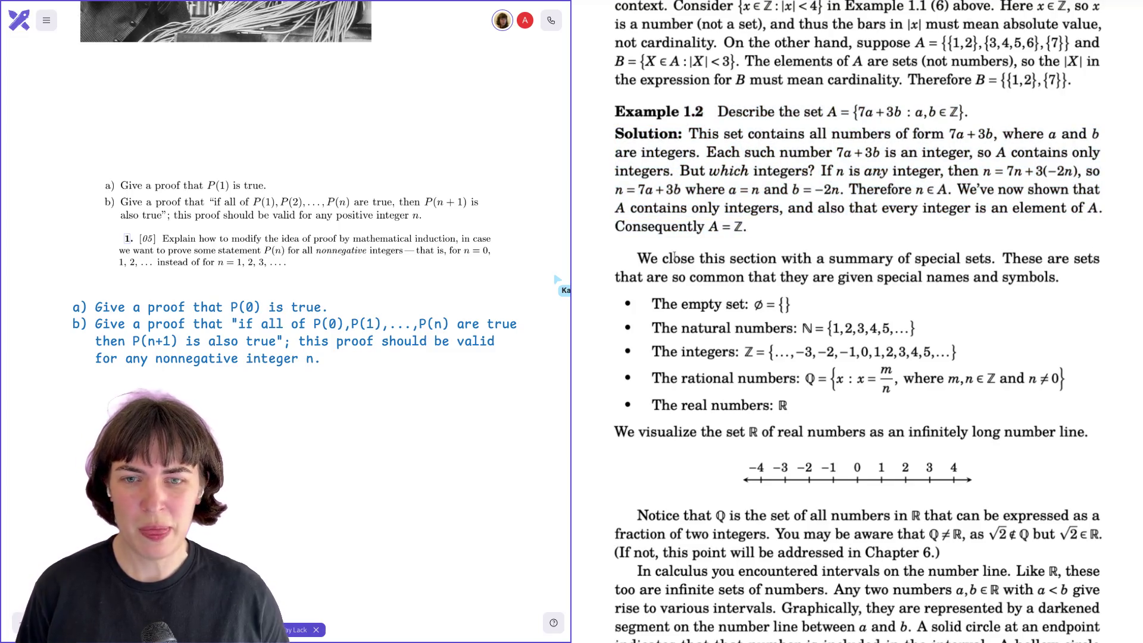
- Scroll further down page 6, briefly highlighting the ℚ symbol for rational numbers
{"action": "scroll", "coordinate": [631, 258], "scroll_direction": "down", "scroll_amount": 2}
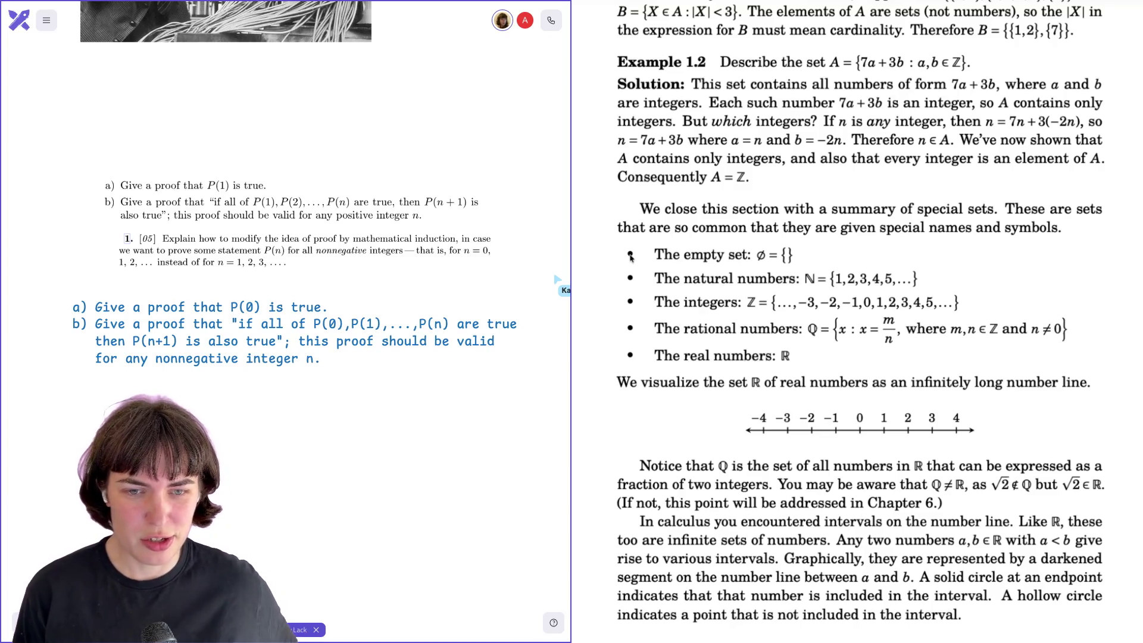
{"action": "left_click_drag", "start_coordinate": [805, 329], "coordinate": [814, 324]}
{"action": "left_click", "coordinate": [815, 325]}
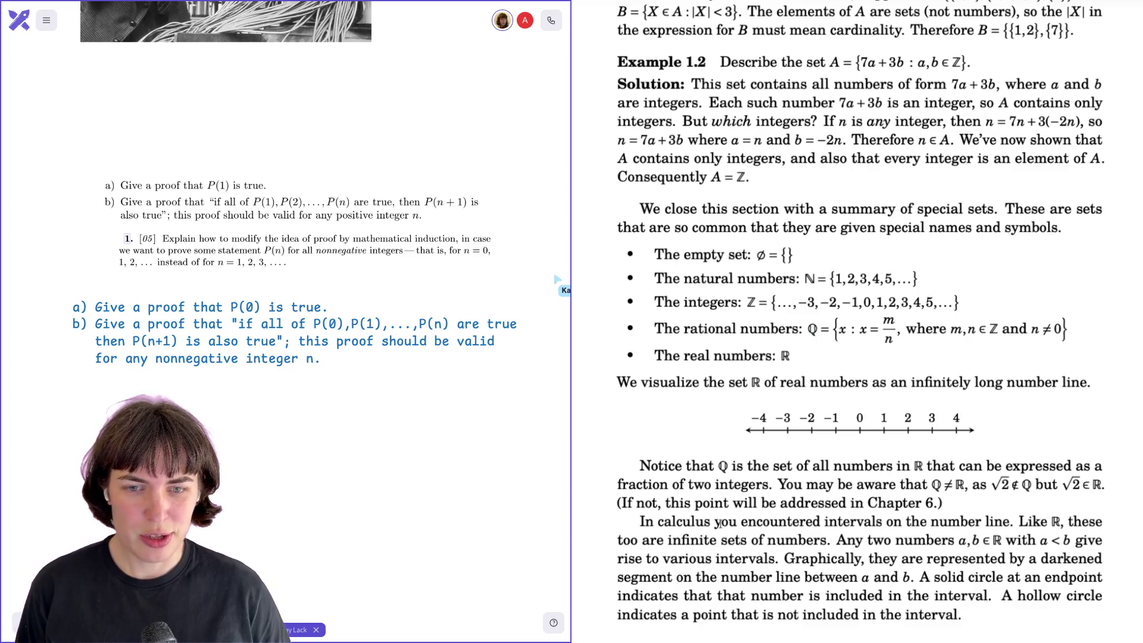
{"action": "scroll", "coordinate": [720, 523], "scroll_direction": "down", "scroll_amount": 2}
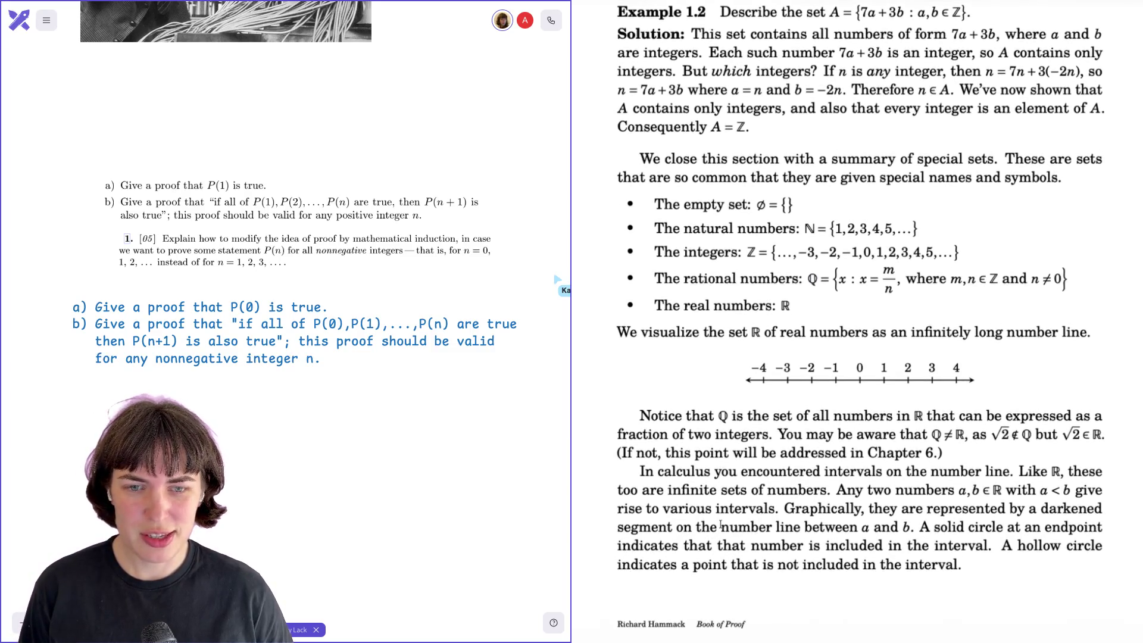
{"action": "scroll", "coordinate": [720, 526], "scroll_direction": "down", "scroll_amount": 1}
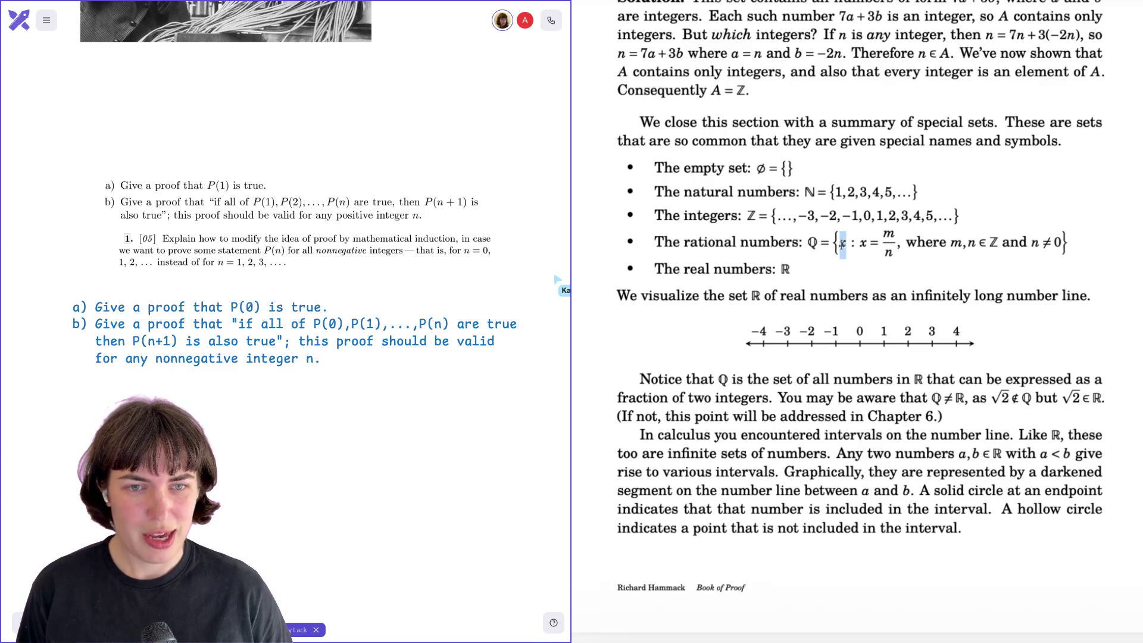
- Highlight parts of the rational-numbers definition line, leaving the word 'rational' selected
{"action": "left_click_drag", "start_coordinate": [861, 245], "coordinate": [891, 246]}
{"action": "left_click", "coordinate": [893, 246]}
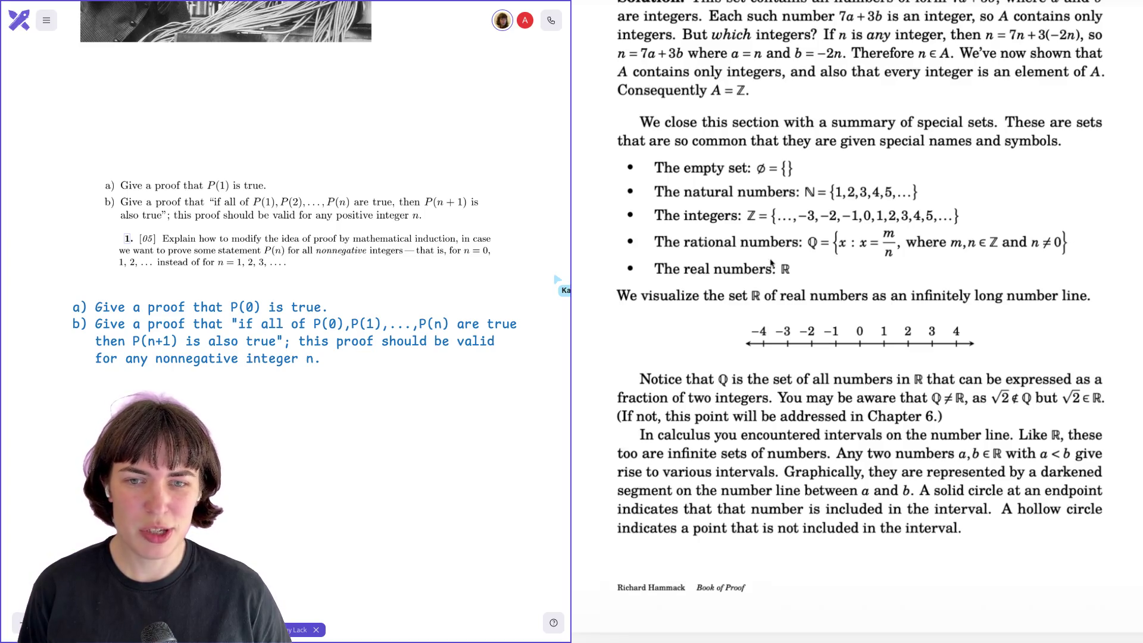
{"action": "left_click_drag", "start_coordinate": [712, 244], "coordinate": [807, 244]}
{"action": "left_click", "coordinate": [744, 244]}
{"action": "double_click", "coordinate": [667, 243]}
{"action": "double_click", "coordinate": [702, 243]}
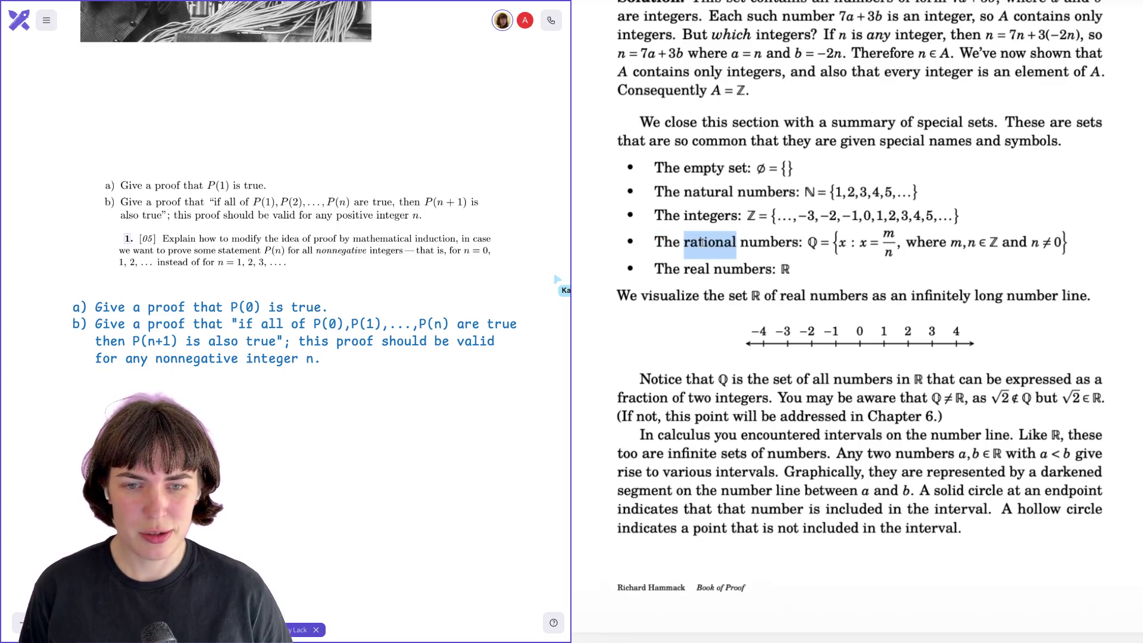
{"action": "scroll", "coordinate": [703, 243], "scroll_direction": "down", "scroll_amount": 5}
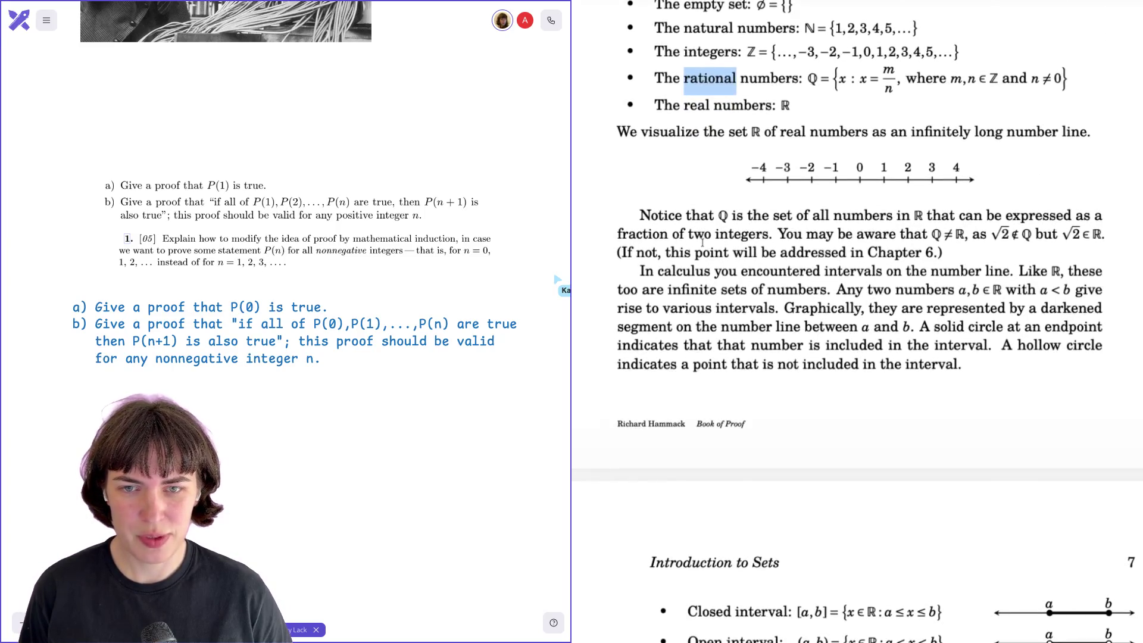
- Clear the 'rational' highlight, then briefly highlight 'in ℝ', 'rational' and the real numbers entry
{"action": "left_click", "coordinate": [705, 244]}
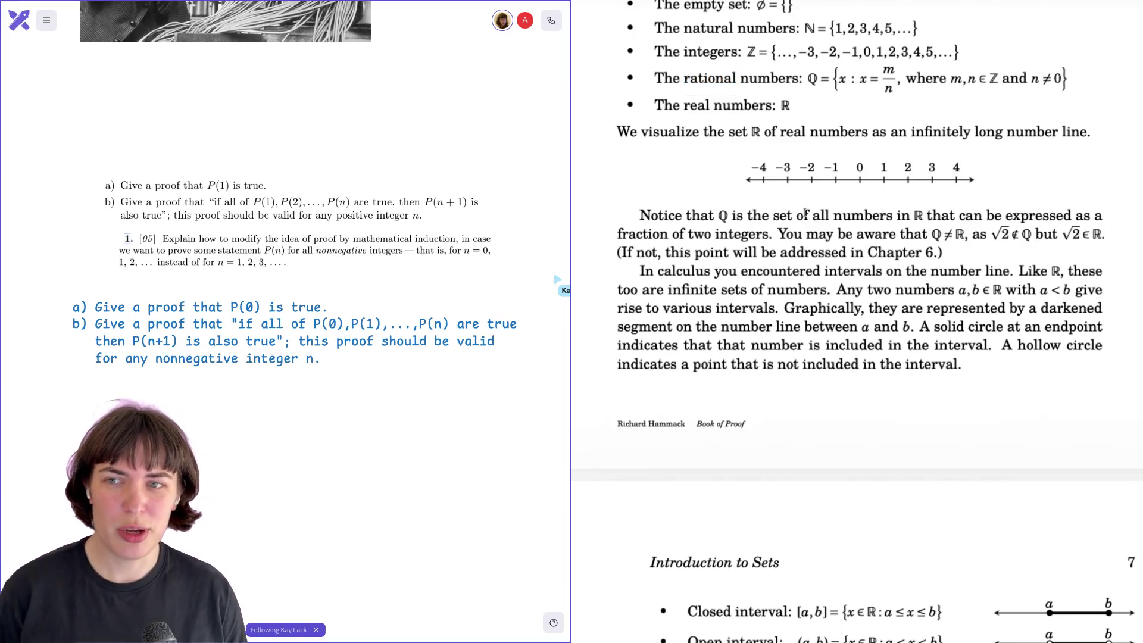
{"action": "left_click_drag", "start_coordinate": [904, 218], "coordinate": [933, 216]}
{"action": "left_click", "coordinate": [932, 215]}
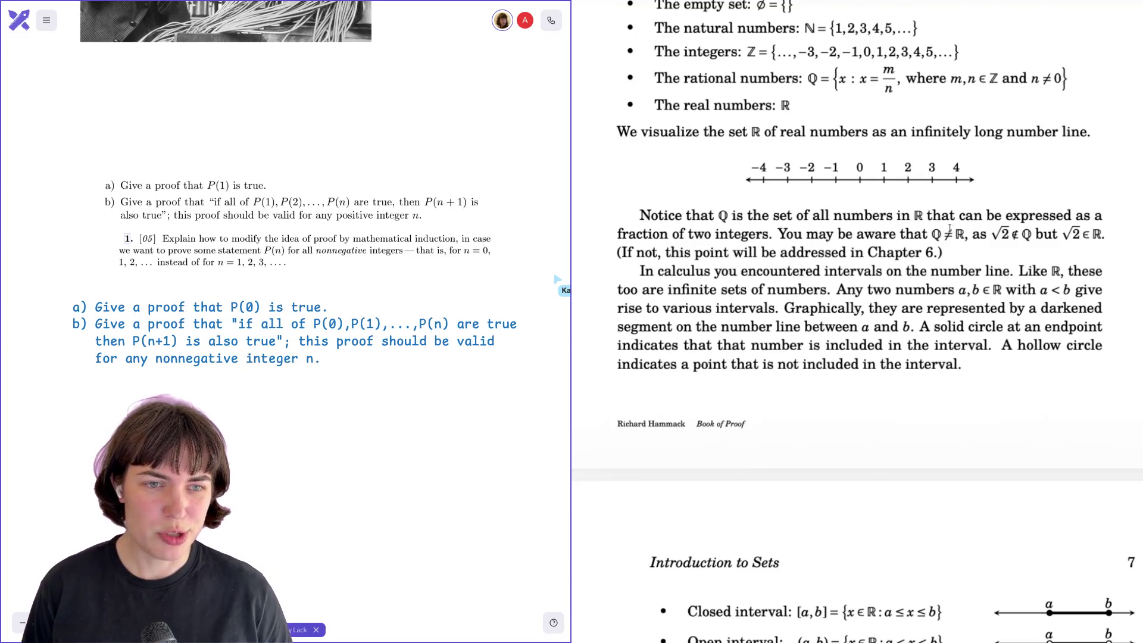
{"action": "left_click_drag", "start_coordinate": [688, 78], "coordinate": [762, 79]}
{"action": "left_click_drag", "start_coordinate": [706, 105], "coordinate": [773, 105]}
- Highlight √2 and the set-builder definition of ℚ, moving down toward page 7's intervals
{"action": "left_click_drag", "start_coordinate": [983, 234], "coordinate": [1013, 236]}
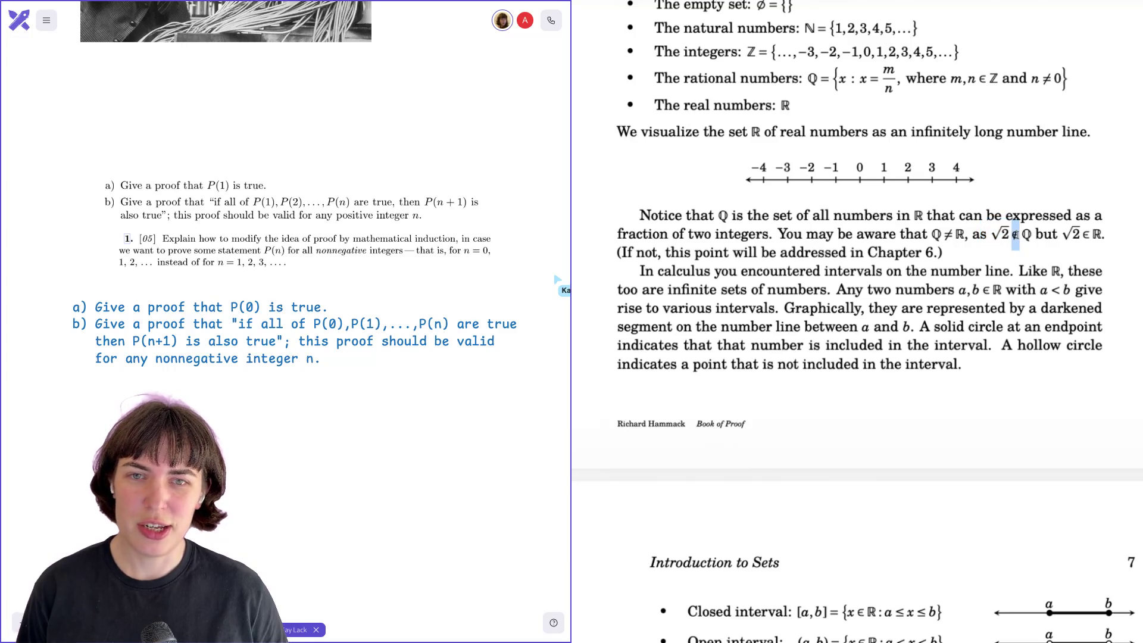
{"action": "left_click_drag", "start_coordinate": [822, 76], "coordinate": [899, 77]}
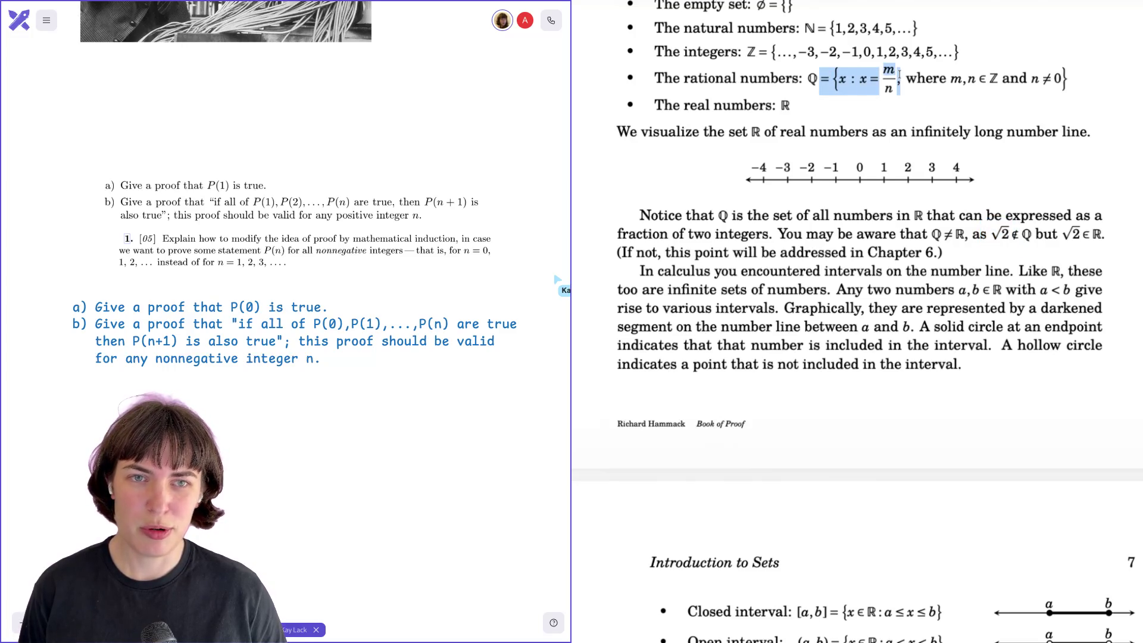
{"action": "left_click", "coordinate": [900, 77]}
{"action": "left_click_drag", "start_coordinate": [1069, 235], "coordinate": [1095, 236]}
{"action": "left_click", "coordinate": [1095, 236]}
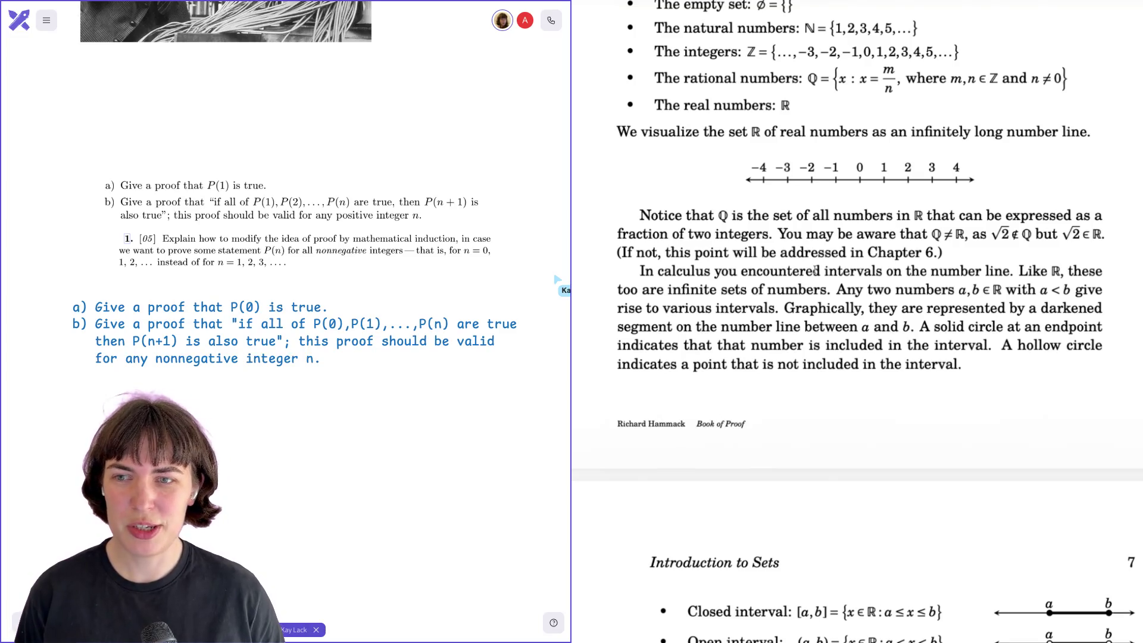
{"action": "scroll", "coordinate": [815, 271], "scroll_direction": "down", "scroll_amount": 3}
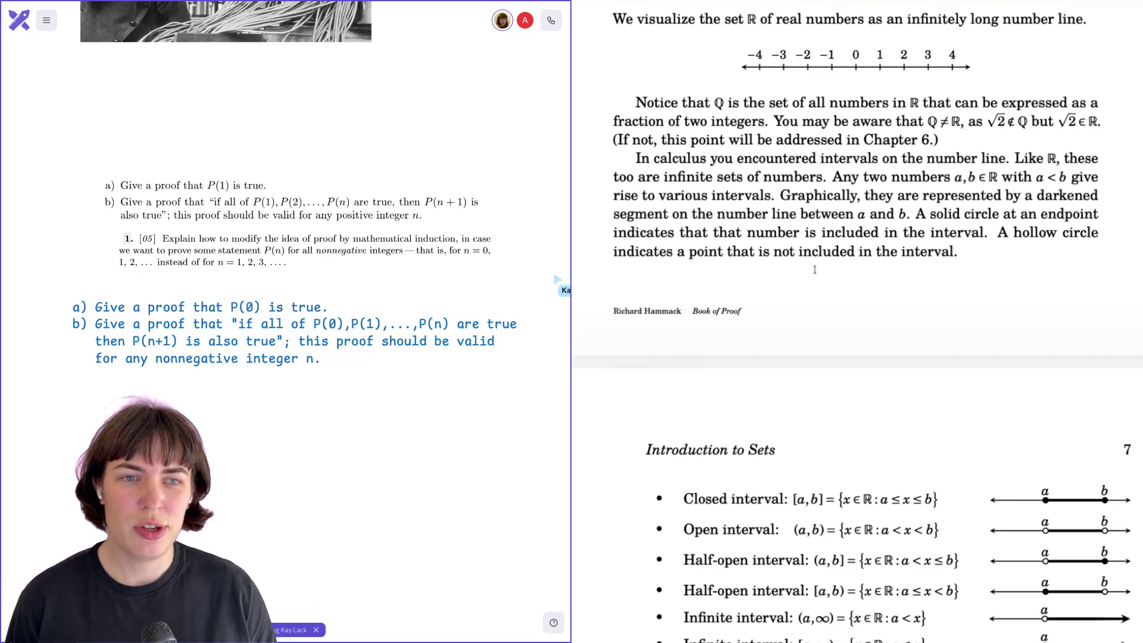
- Scroll through page 7's eight interval types, briefly highlighting the closed interval [a,b]
{"action": "scroll", "coordinate": [815, 269], "scroll_direction": "down", "scroll_amount": 1}
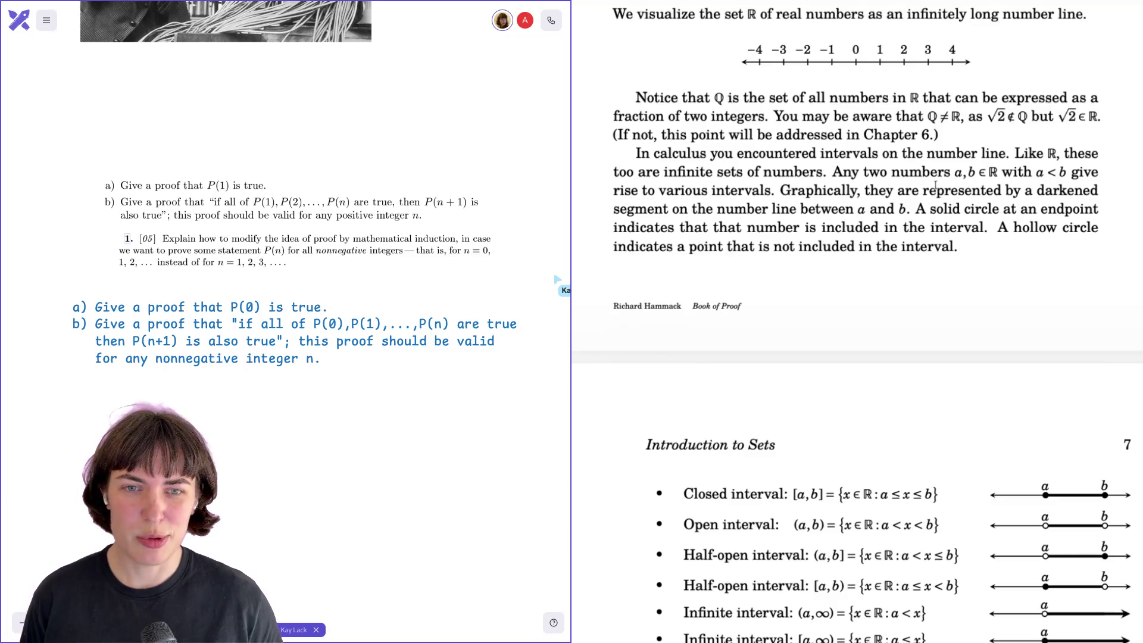
{"action": "scroll", "coordinate": [935, 188], "scroll_direction": "down", "scroll_amount": 3}
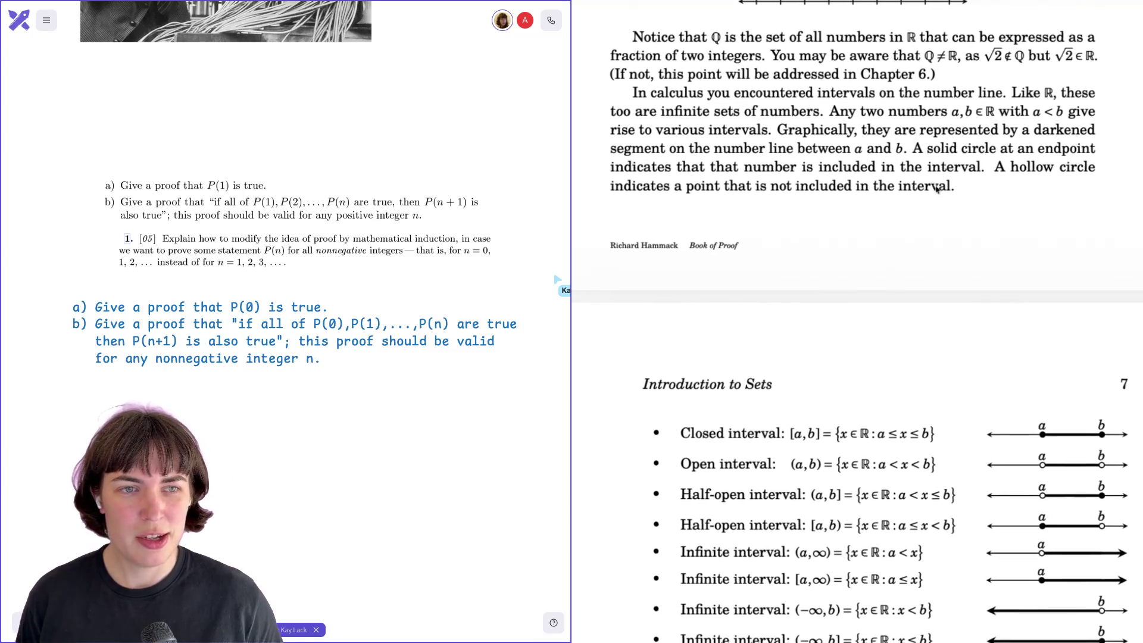
{"action": "scroll", "coordinate": [936, 186], "scroll_direction": "down", "scroll_amount": 1}
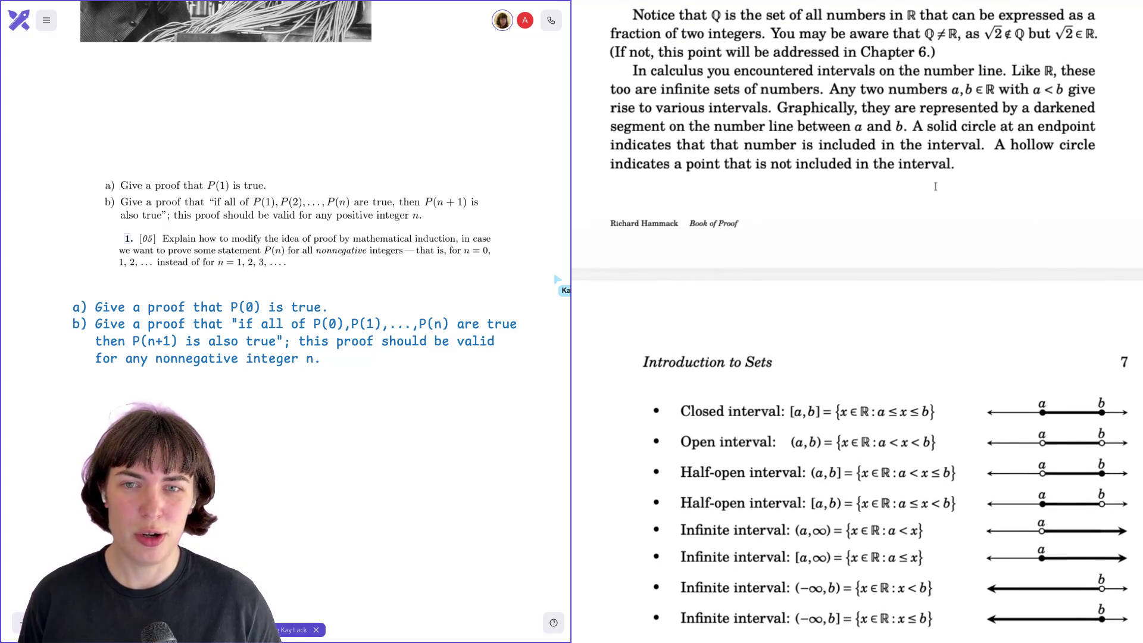
{"action": "scroll", "coordinate": [936, 187], "scroll_direction": "down", "scroll_amount": 2}
{"action": "scroll", "coordinate": [936, 186], "scroll_direction": "down", "scroll_amount": 2}
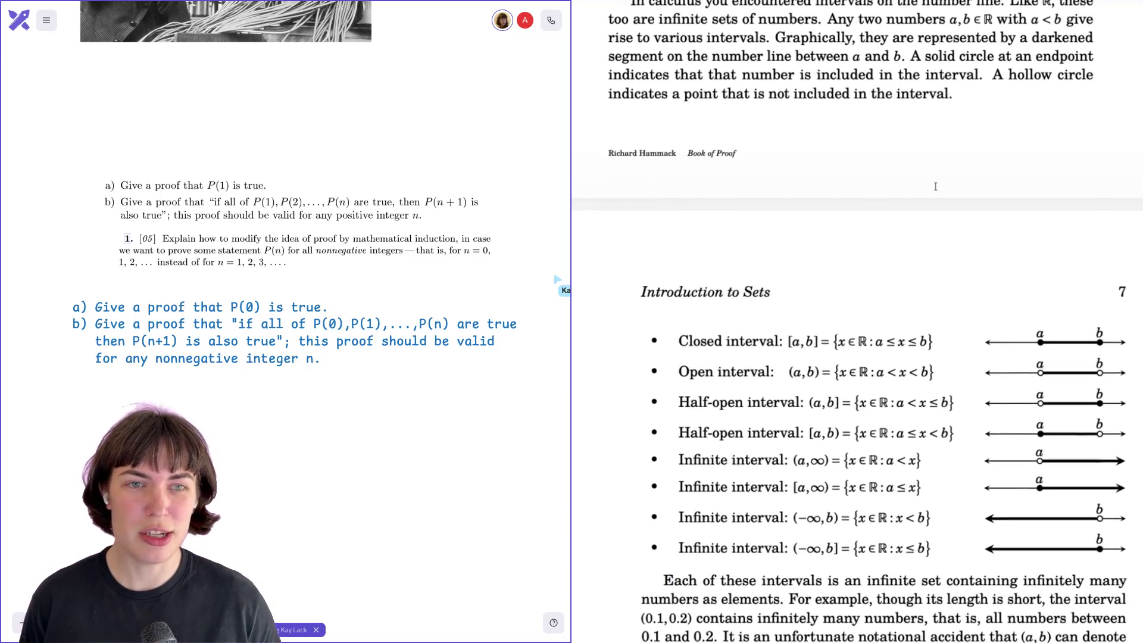
{"action": "scroll", "coordinate": [935, 186], "scroll_direction": "down", "scroll_amount": 6}
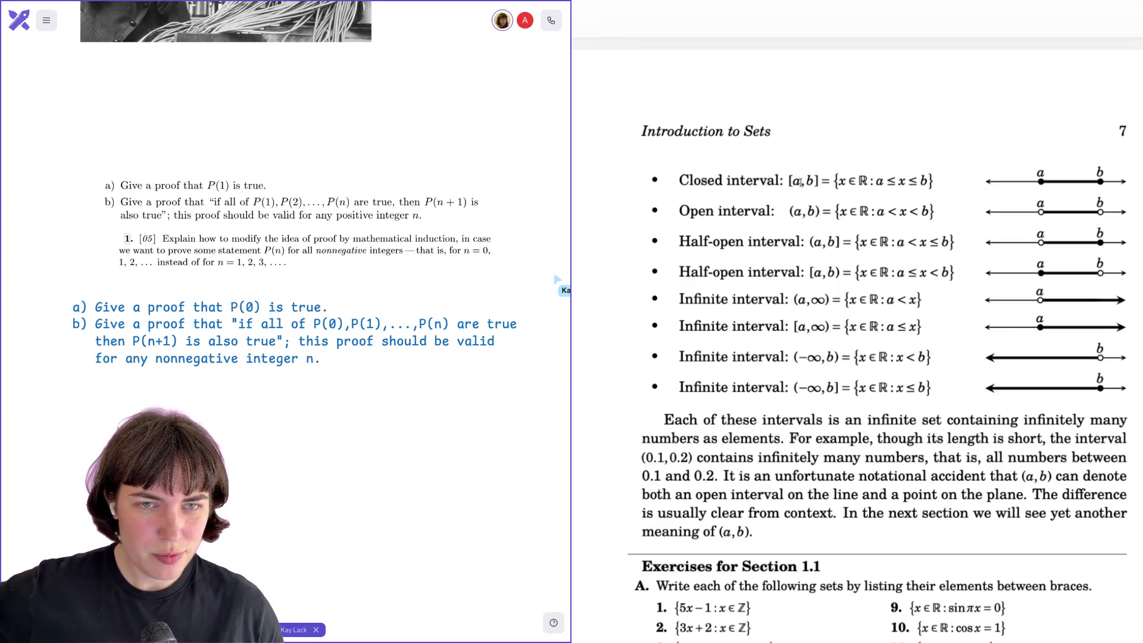
{"action": "left_click_drag", "start_coordinate": [788, 181], "coordinate": [824, 180]}
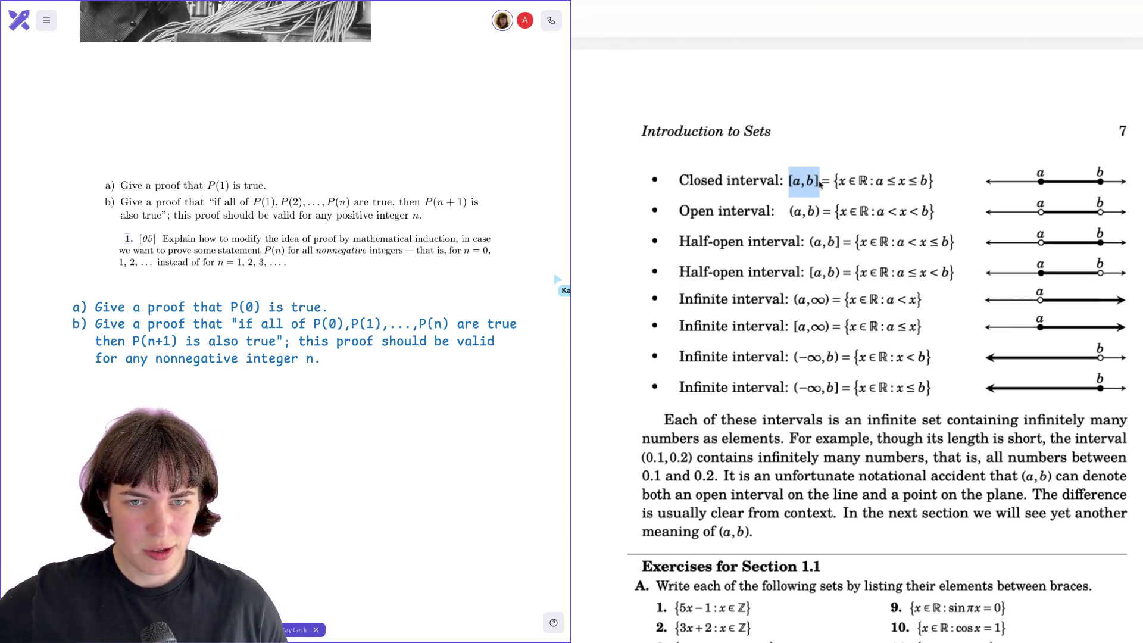
{"action": "left_click", "coordinate": [824, 180]}
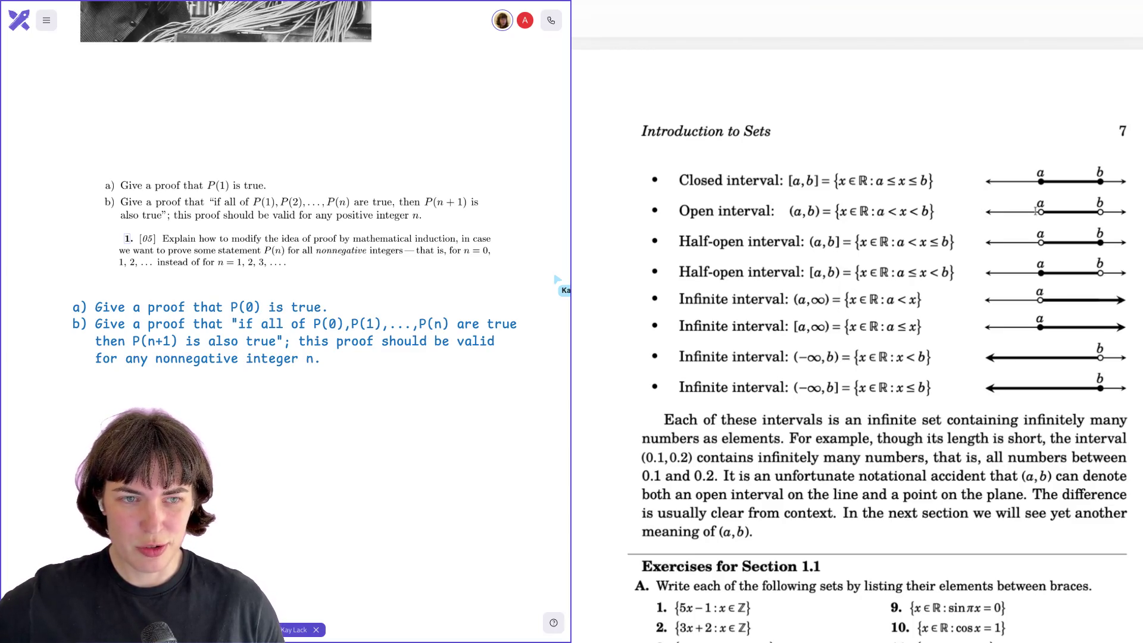
{"action": "left_click_drag", "start_coordinate": [883, 181], "coordinate": [932, 181]}
{"action": "left_click", "coordinate": [922, 197]}
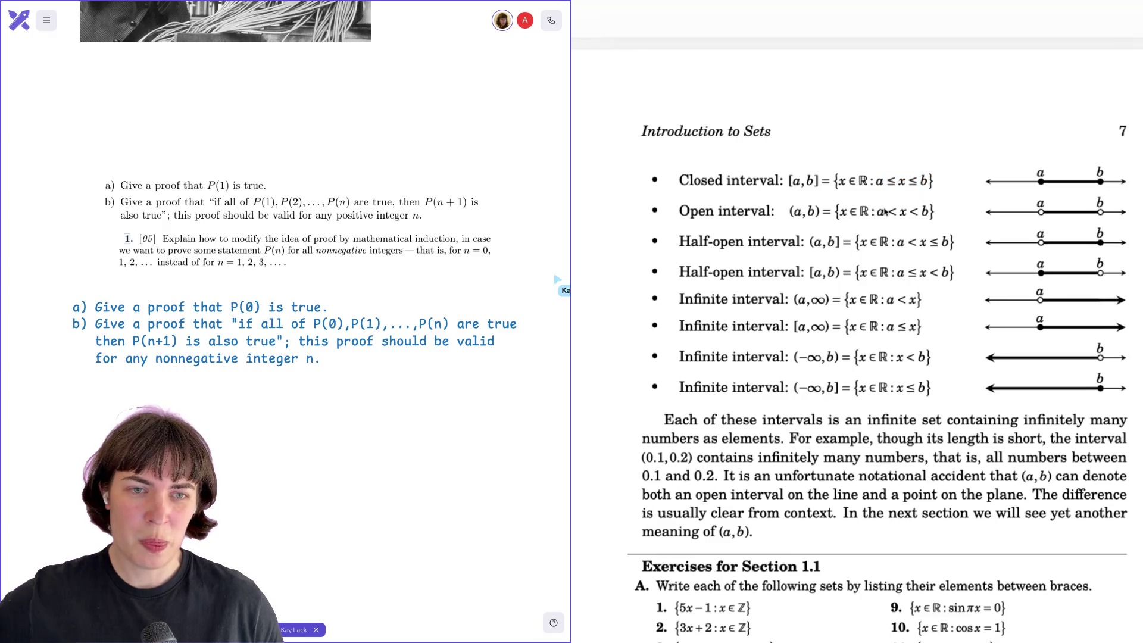
{"action": "left_click_drag", "start_coordinate": [887, 212], "coordinate": [918, 212]}
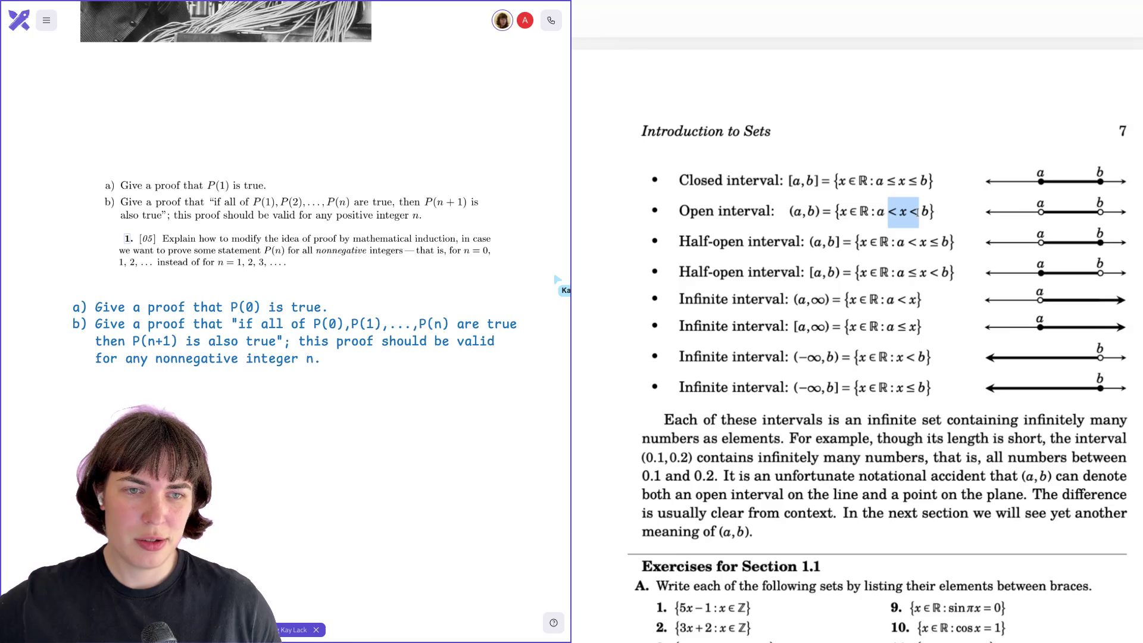
{"action": "left_click", "coordinate": [920, 216]}
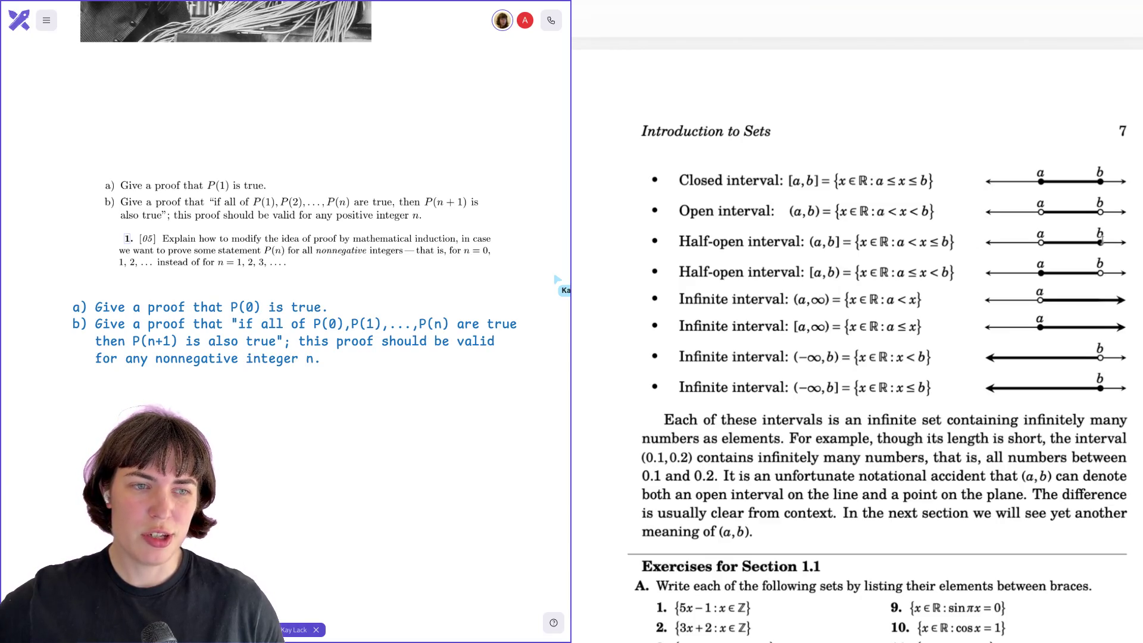
{"action": "left_click_drag", "start_coordinate": [836, 242], "coordinate": [842, 241]}
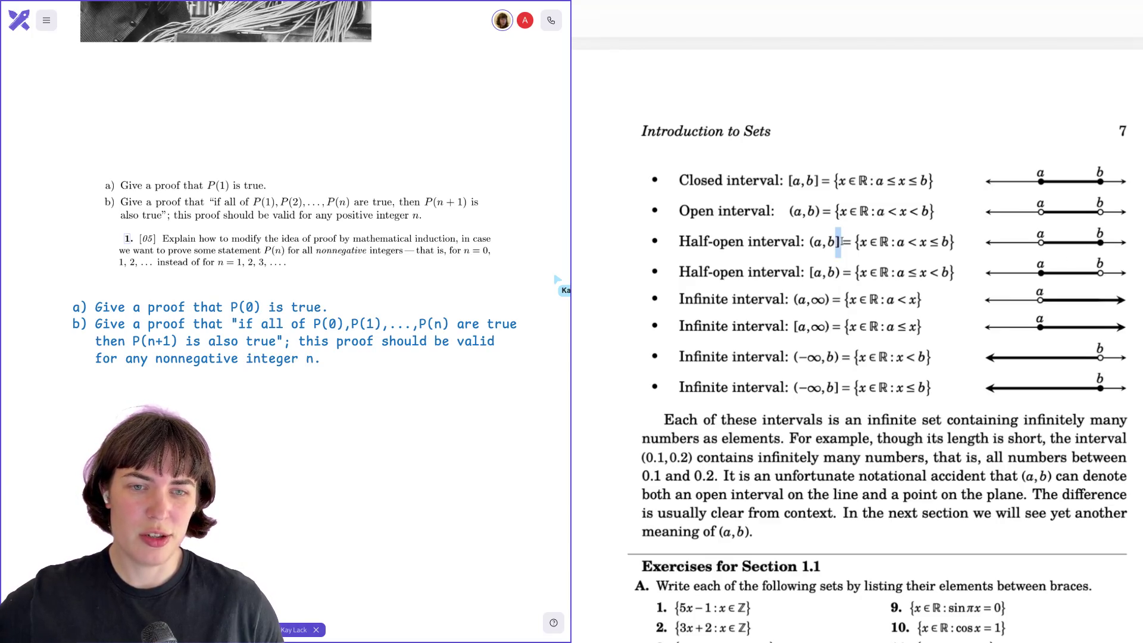
{"action": "left_click", "coordinate": [842, 241]}
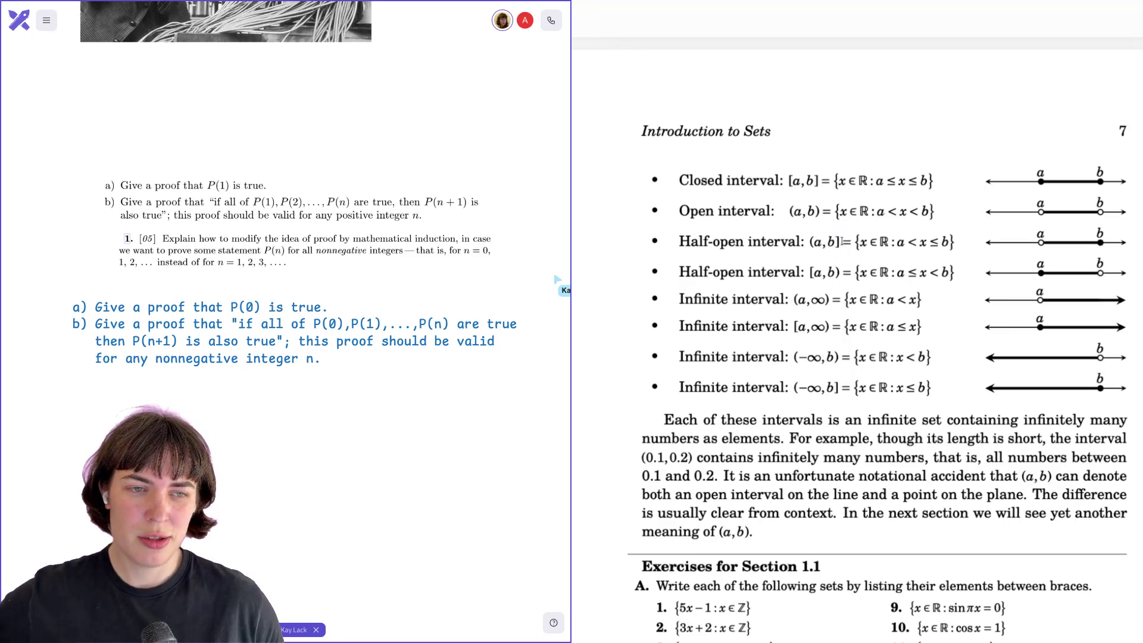
{"action": "left_click_drag", "start_coordinate": [839, 241], "coordinate": [834, 241]}
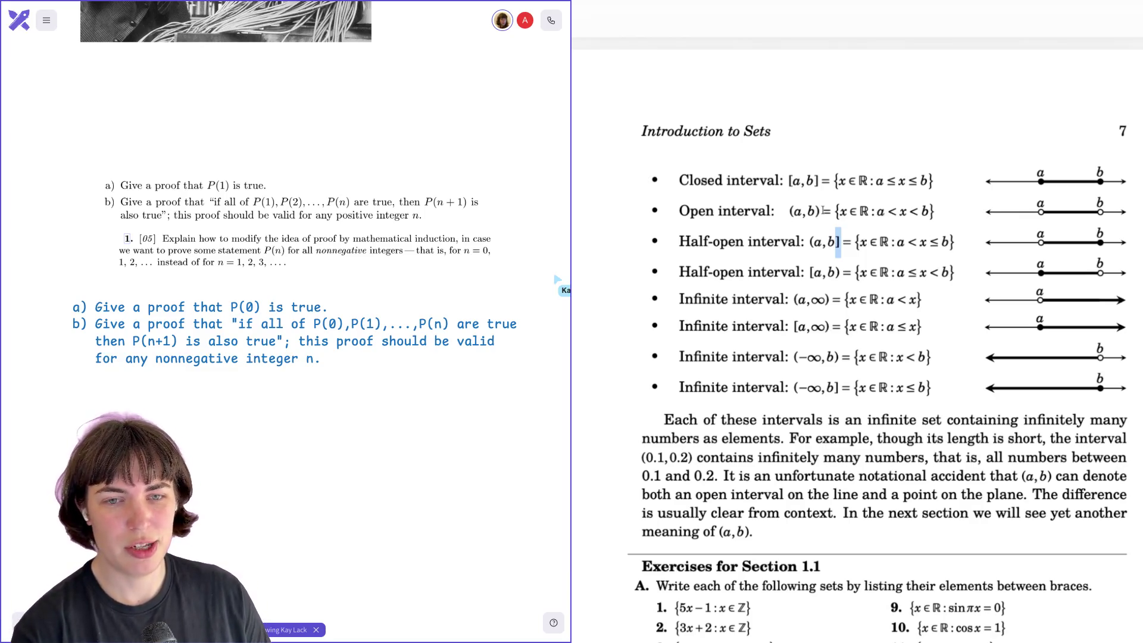
{"action": "left_click", "coordinate": [817, 243]}
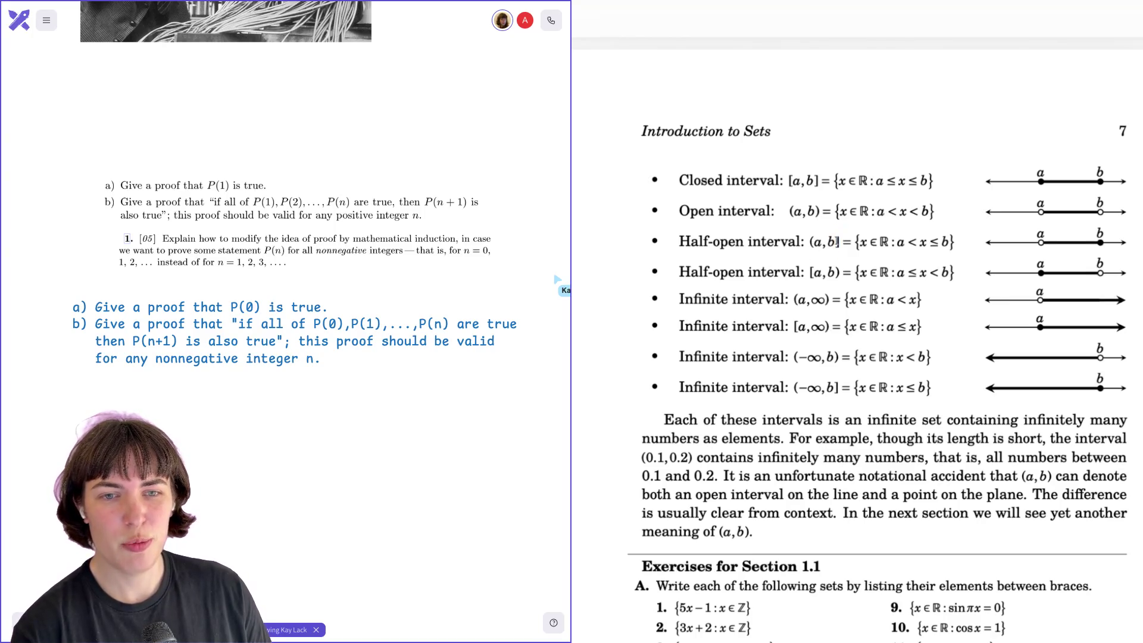
{"action": "double_click", "coordinate": [837, 241]}
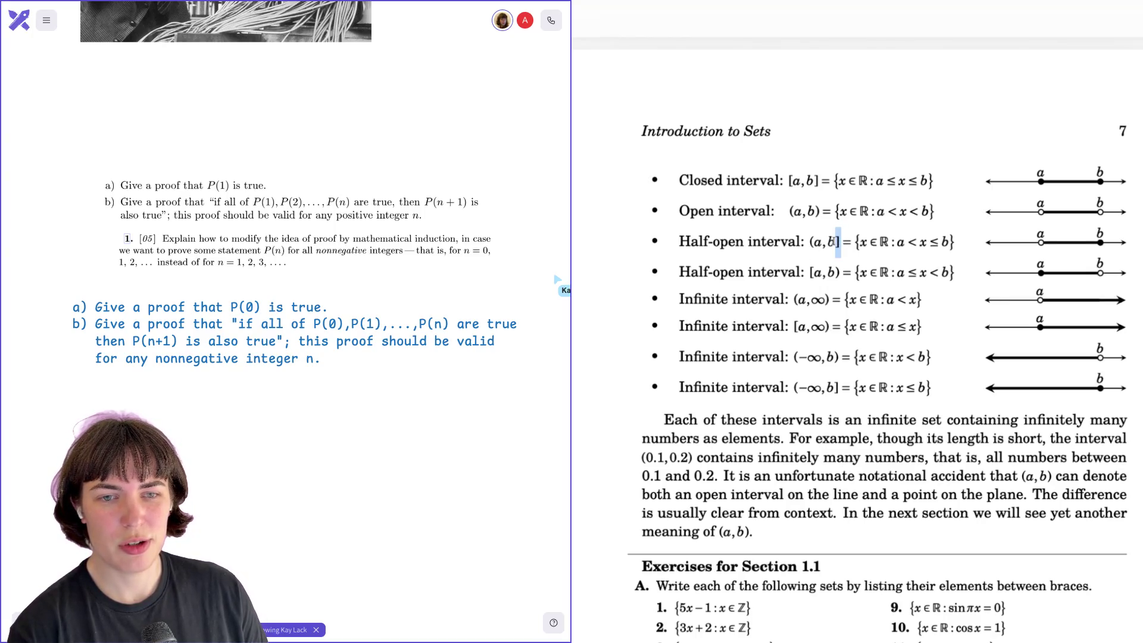
{"action": "left_click_drag", "start_coordinate": [930, 243], "coordinate": [955, 242]}
{"action": "left_click", "coordinate": [952, 245]}
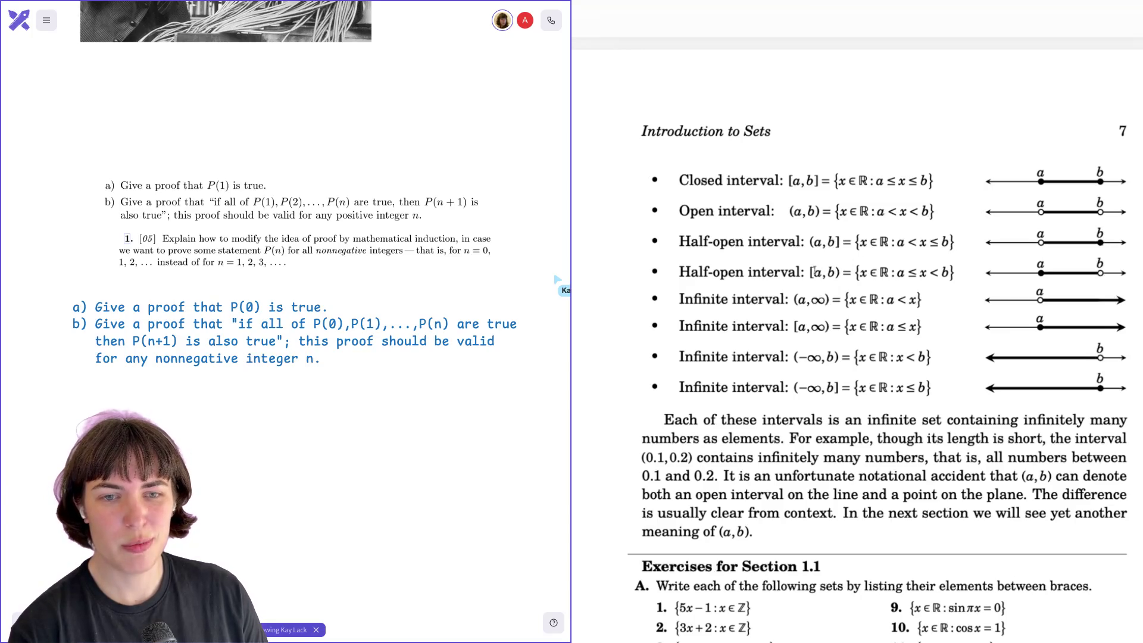
{"action": "left_click_drag", "start_coordinate": [814, 271], "coordinate": [810, 272]}
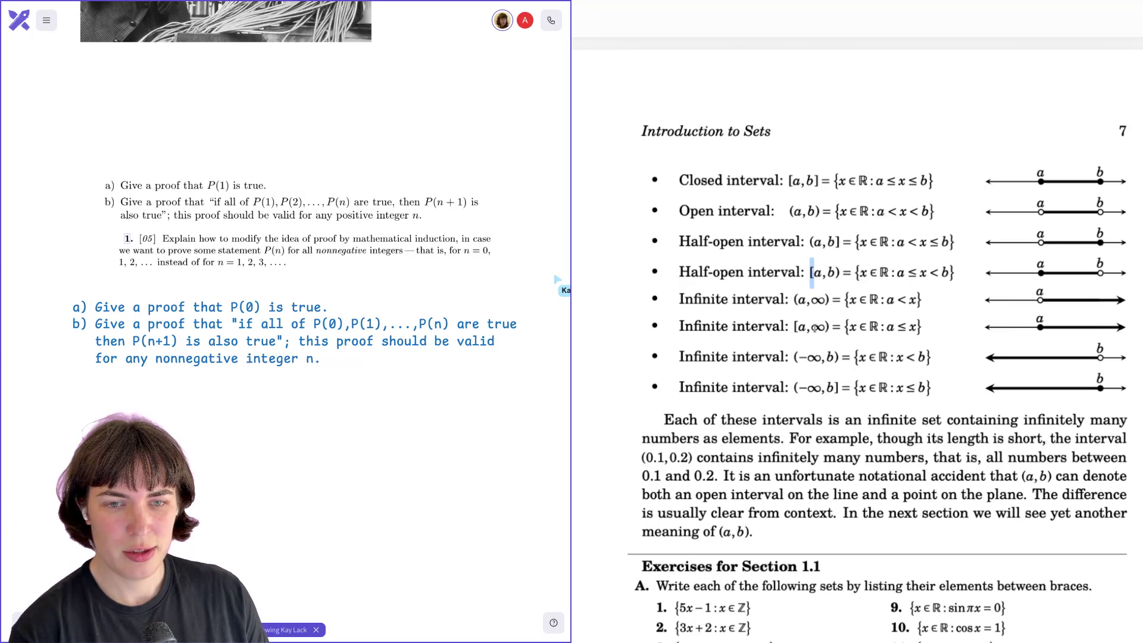
{"action": "left_click", "coordinate": [802, 329]}
{"action": "left_click_drag", "start_coordinate": [793, 329], "coordinate": [798, 331]}
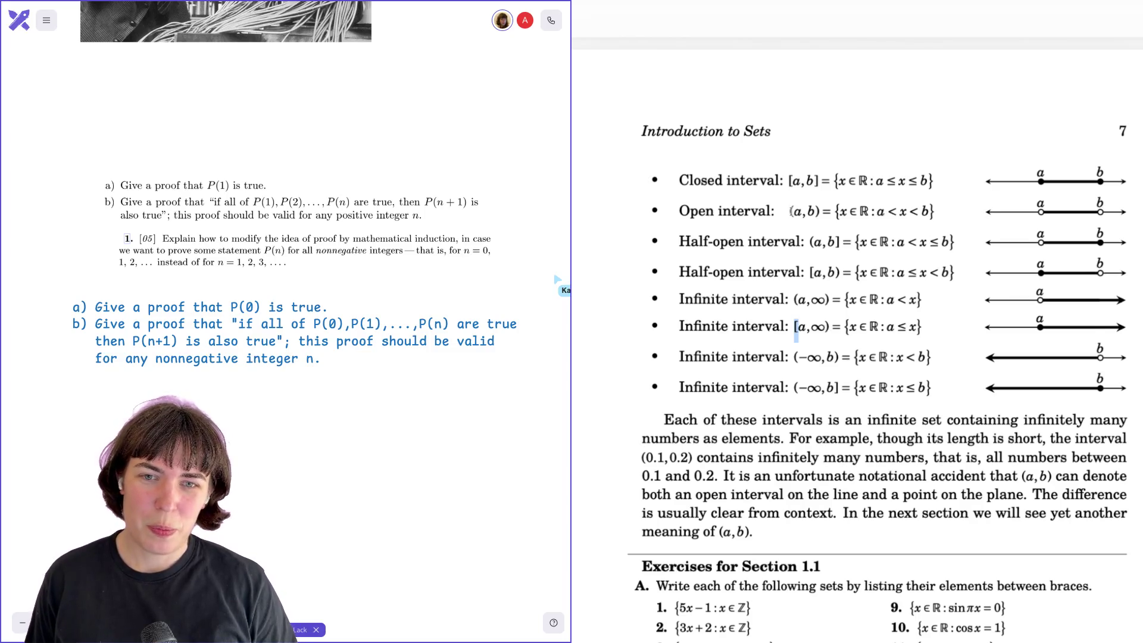
{"action": "left_click", "coordinate": [786, 183]}
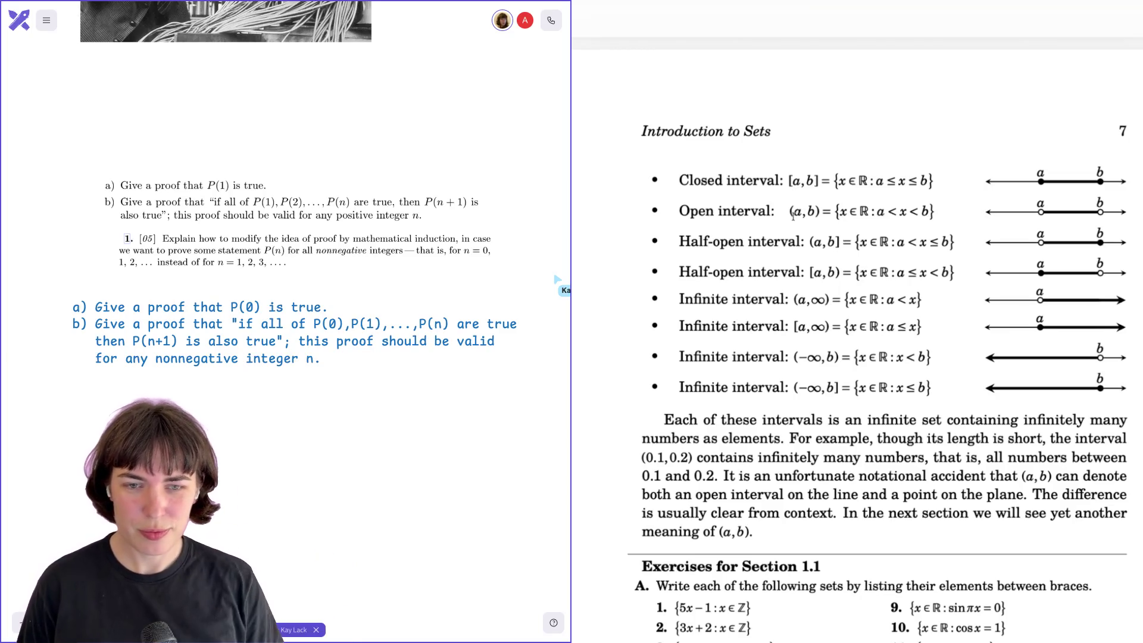
{"action": "left_click_drag", "start_coordinate": [813, 305], "coordinate": [822, 301]}
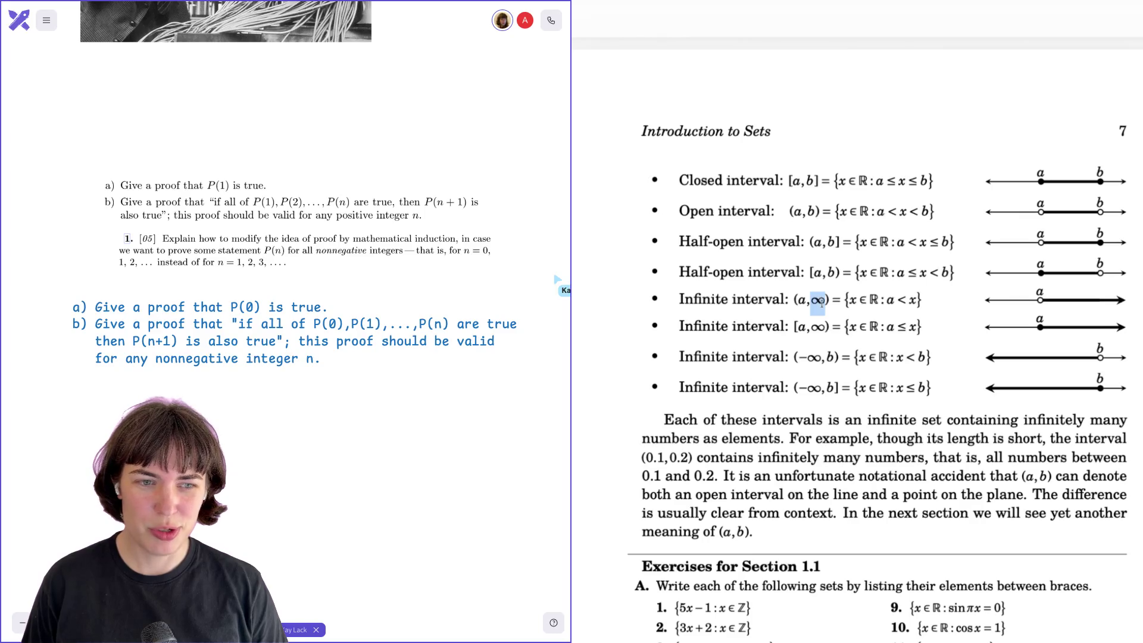
{"action": "left_click", "coordinate": [836, 304]}
{"action": "mouse_move", "coordinate": [811, 325]}
{"action": "left_mouse_down"}
{"action": "mouse_move", "coordinate": [829, 326]}
{"action": "mouse_move", "coordinate": [813, 328]}
{"action": "left_mouse_up"}
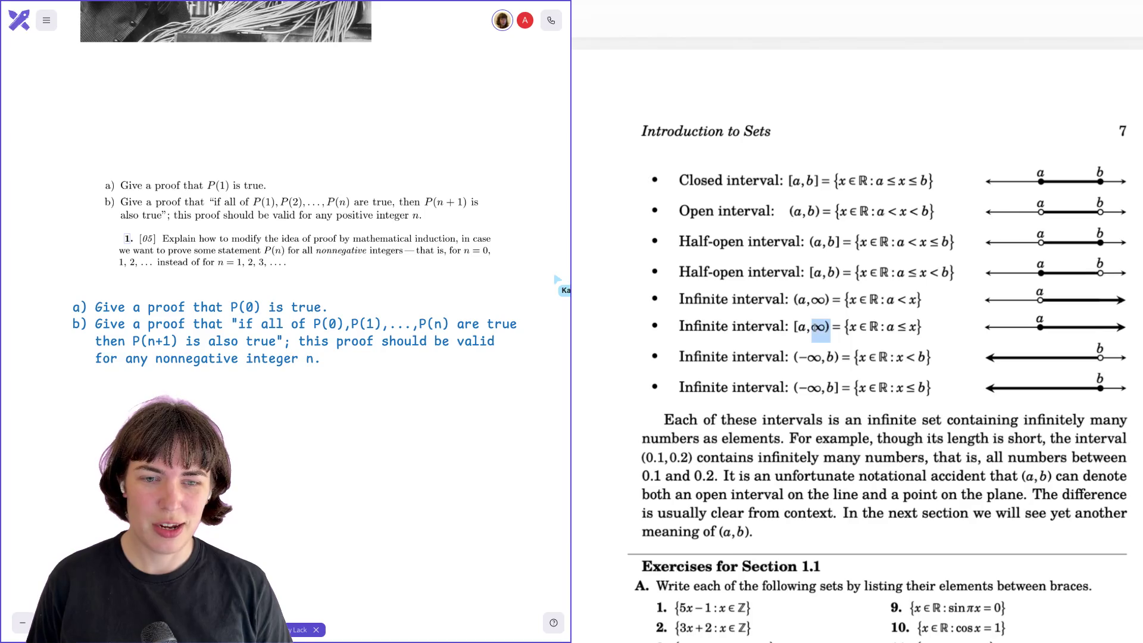
{"action": "left_click", "coordinate": [821, 327]}
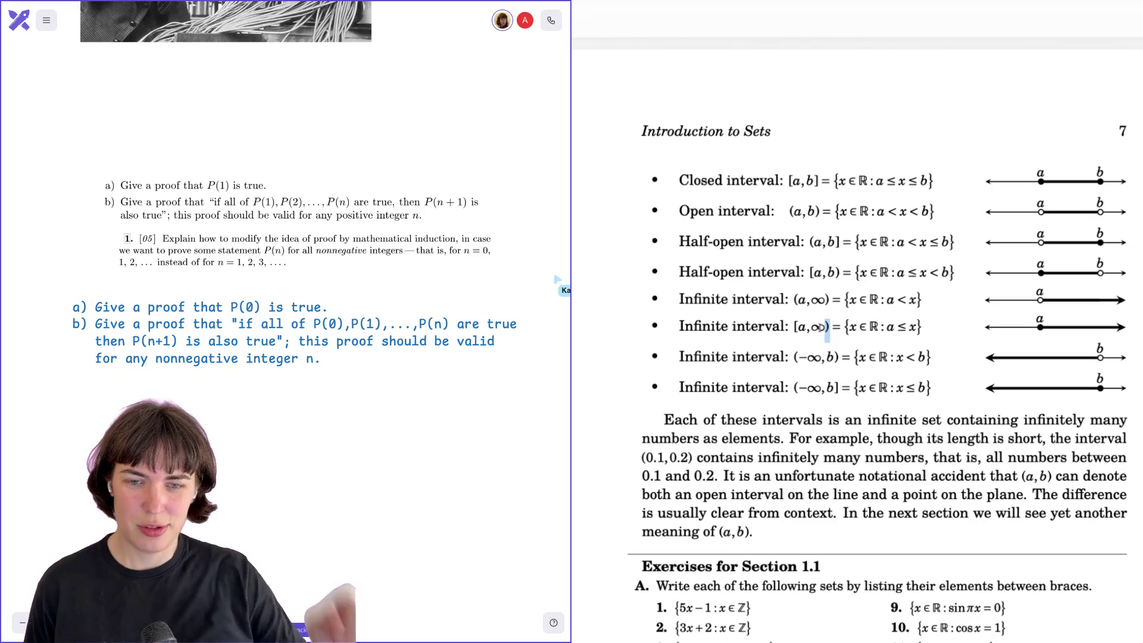
{"action": "scroll", "coordinate": [827, 370], "scroll_direction": "down", "scroll_amount": 1}
- Scroll to Section 1.1 exercises 1–16 and briefly highlight the (0.1, 0.2) example interval
{"action": "scroll", "coordinate": [827, 369], "scroll_direction": "down", "scroll_amount": 3}
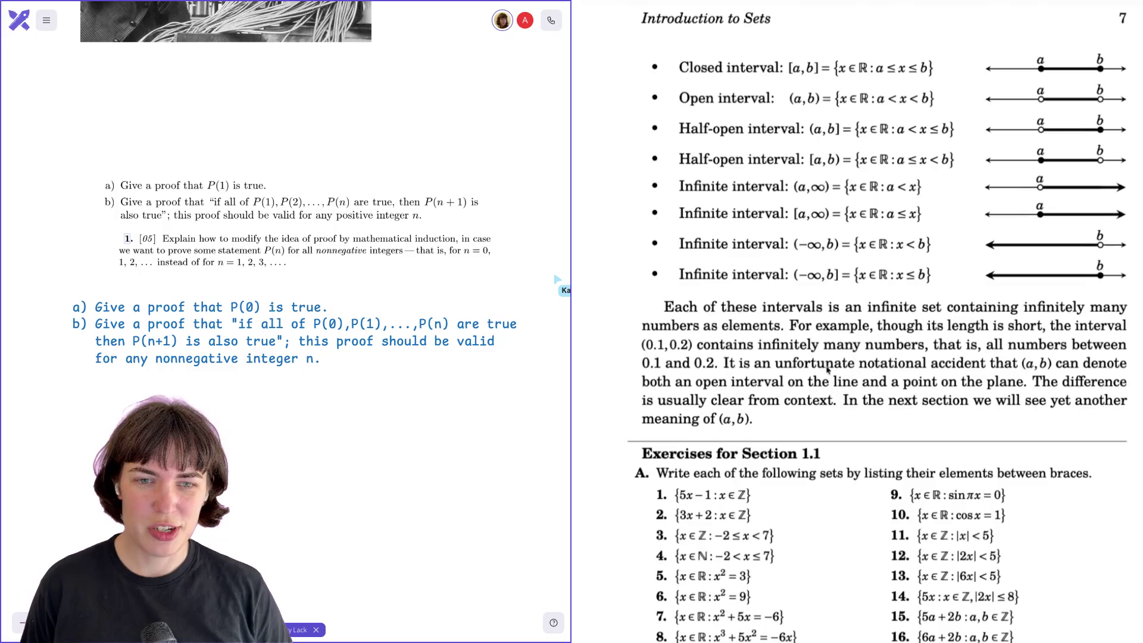
{"action": "scroll", "coordinate": [828, 369], "scroll_direction": "down", "scroll_amount": 2}
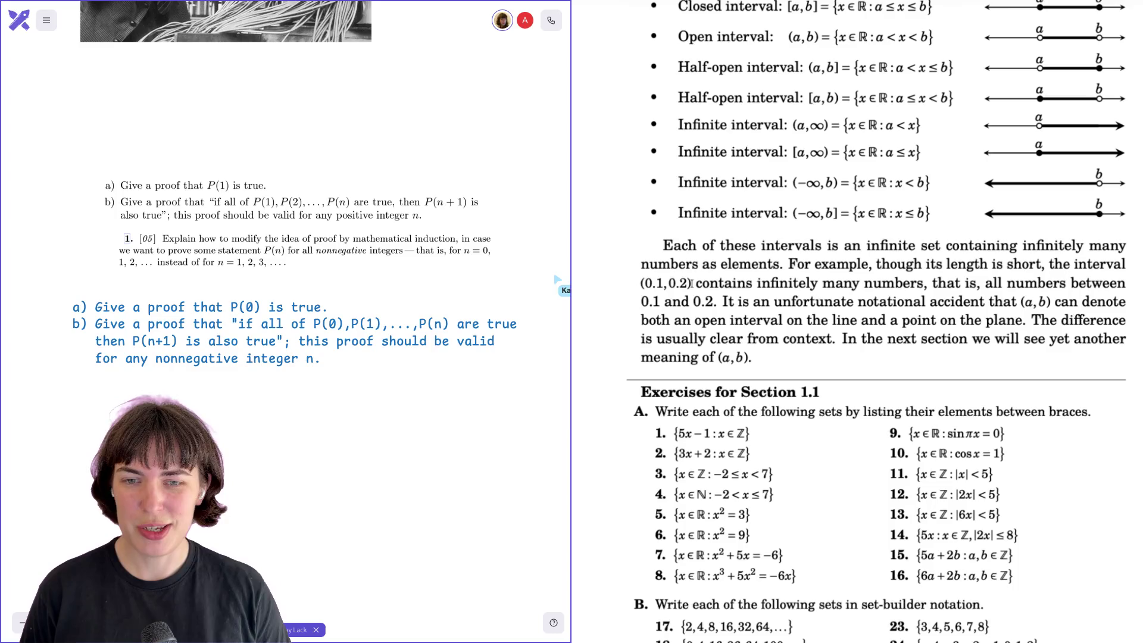
{"action": "left_click_drag", "start_coordinate": [693, 284], "coordinate": [641, 285]}
{"action": "left_click", "coordinate": [642, 286]}
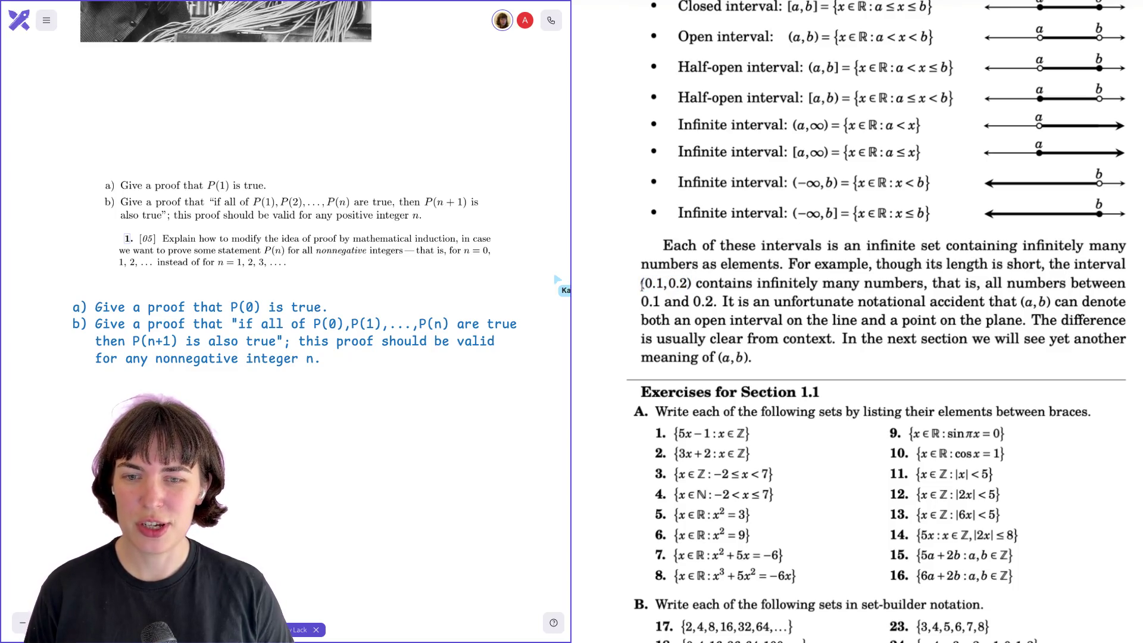
- Scroll back up and briefly highlight the open interval definition of (a,b)
{"action": "scroll", "coordinate": [642, 286], "scroll_direction": "up", "scroll_amount": 1}
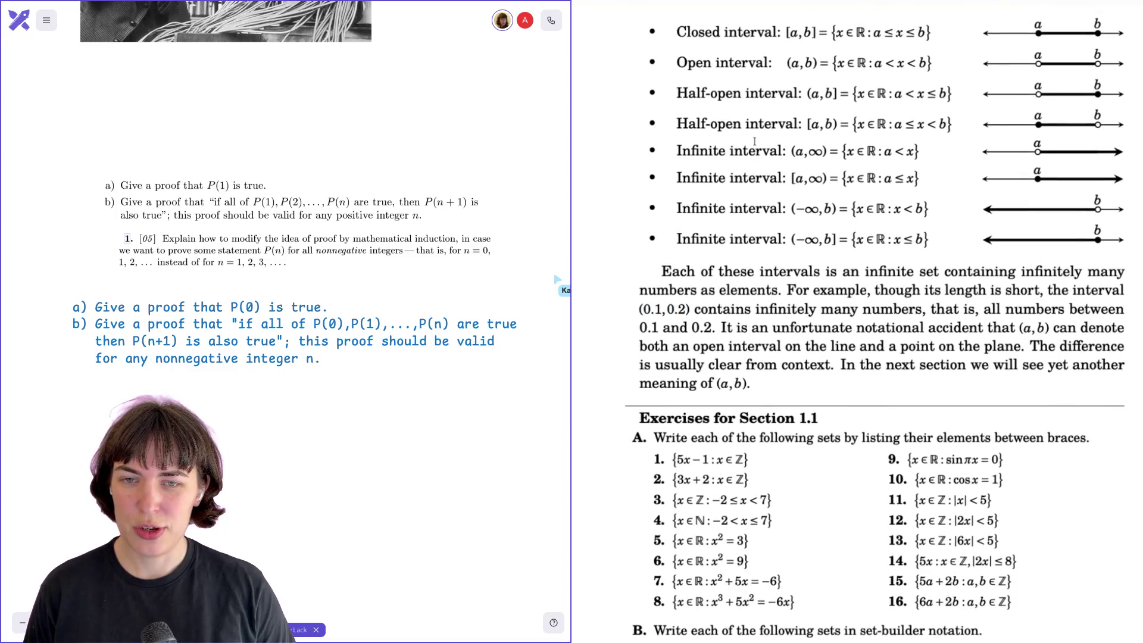
{"action": "left_click_drag", "start_coordinate": [786, 63], "coordinate": [932, 63]}
{"action": "left_click", "coordinate": [929, 65]}
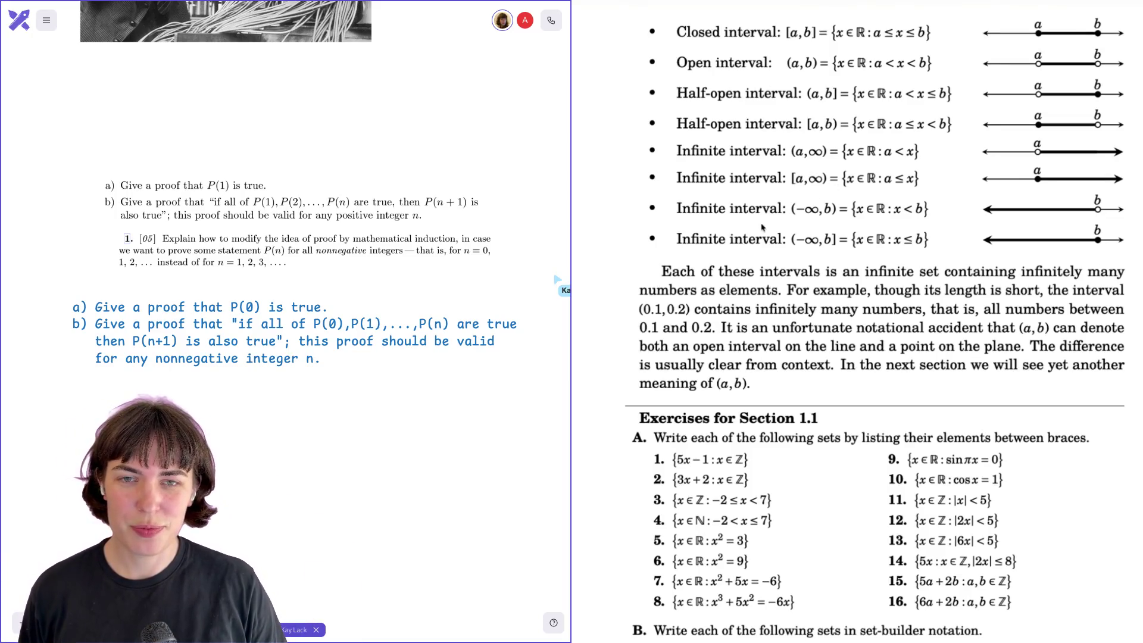
- Scroll down to part B exercises 17–28, highlighting the (0.1,0.2) example and 'infinitely many'
{"action": "scroll", "coordinate": [762, 227], "scroll_direction": "down", "scroll_amount": 2}
{"action": "scroll", "coordinate": [762, 227], "scroll_direction": "down", "scroll_amount": 1}
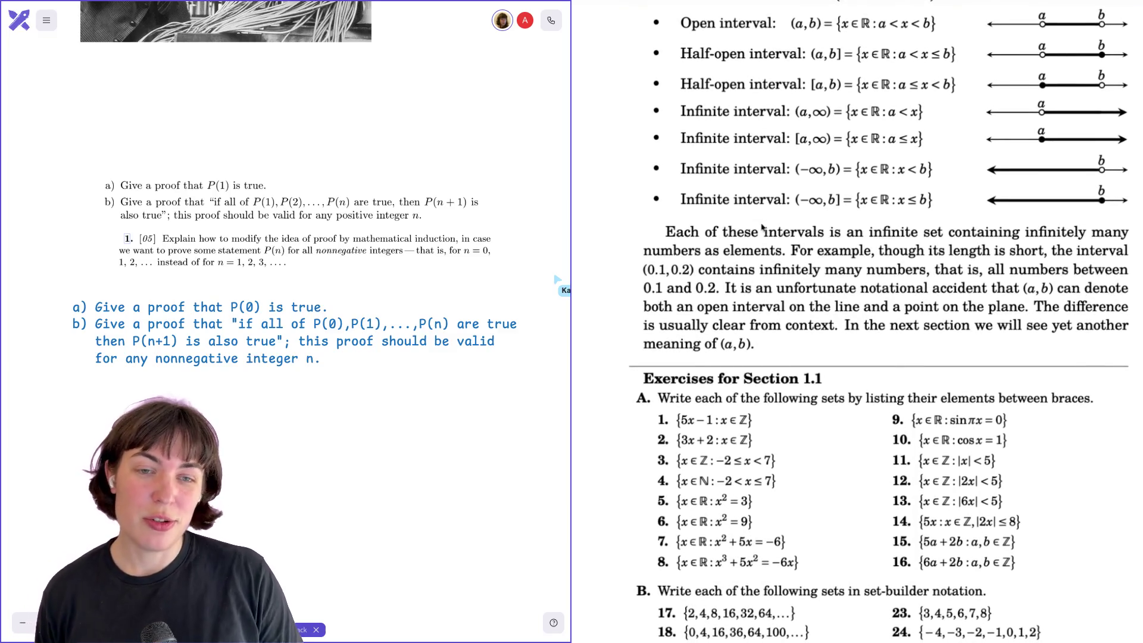
{"action": "scroll", "coordinate": [762, 227], "scroll_direction": "down", "scroll_amount": 5}
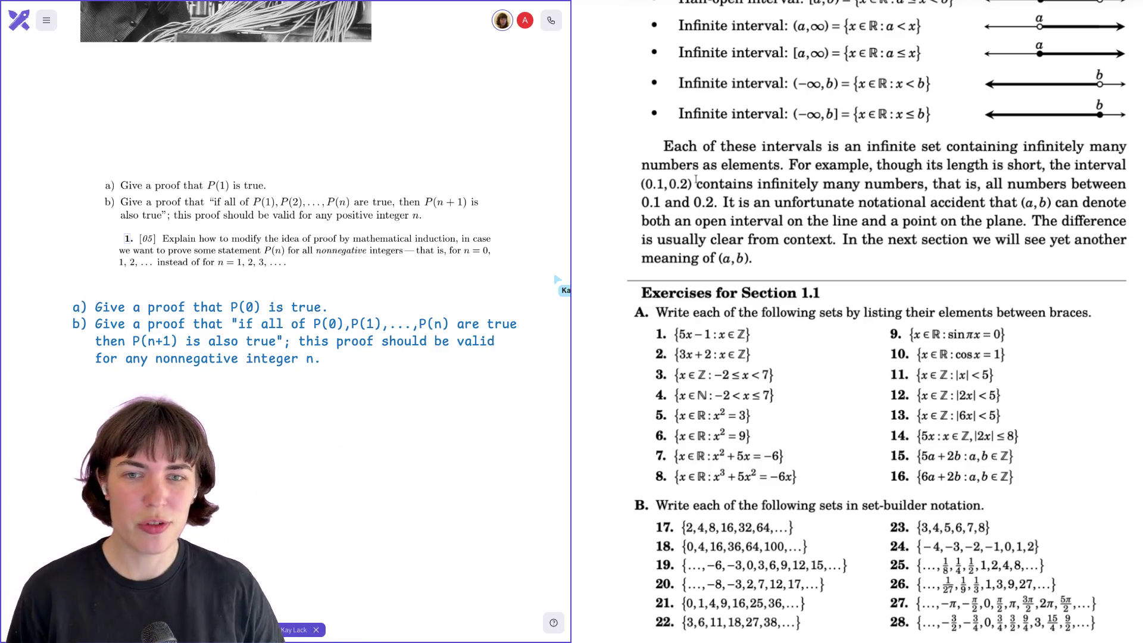
{"action": "left_click_drag", "start_coordinate": [694, 183], "coordinate": [628, 182]}
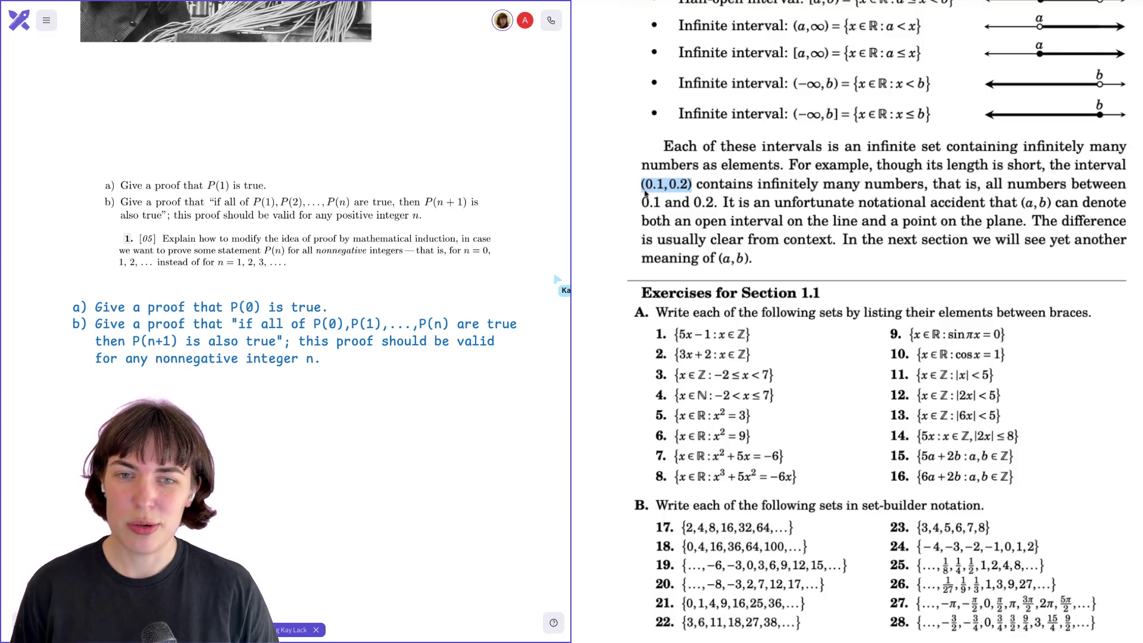
{"action": "left_click_drag", "start_coordinate": [798, 184], "coordinate": [867, 185]}
{"action": "left_click", "coordinate": [866, 184]}
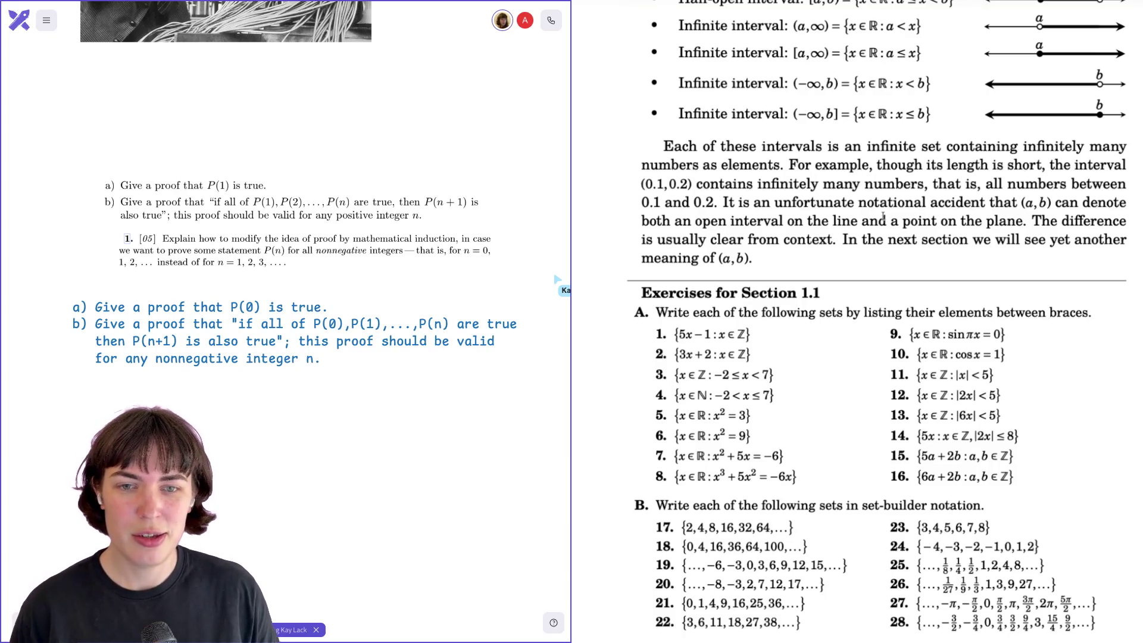
- Scroll to page 8's part C cardinality exercises, settling with parts A and B still in view
{"action": "scroll", "coordinate": [884, 217], "scroll_direction": "down", "scroll_amount": 5}
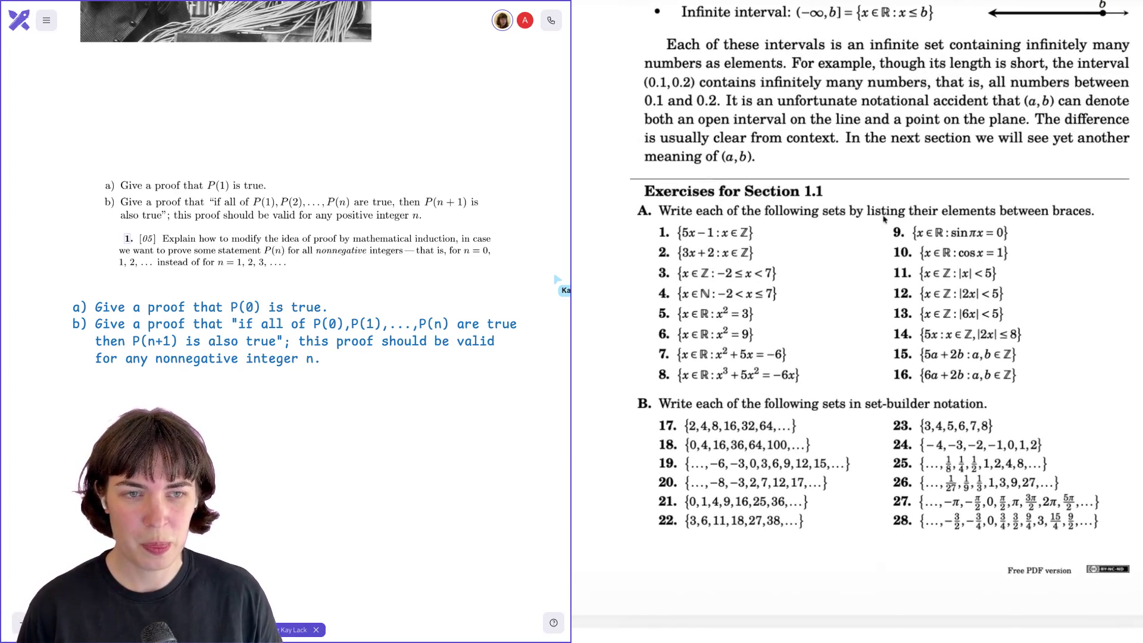
{"action": "scroll", "coordinate": [883, 216], "scroll_direction": "down", "scroll_amount": 20}
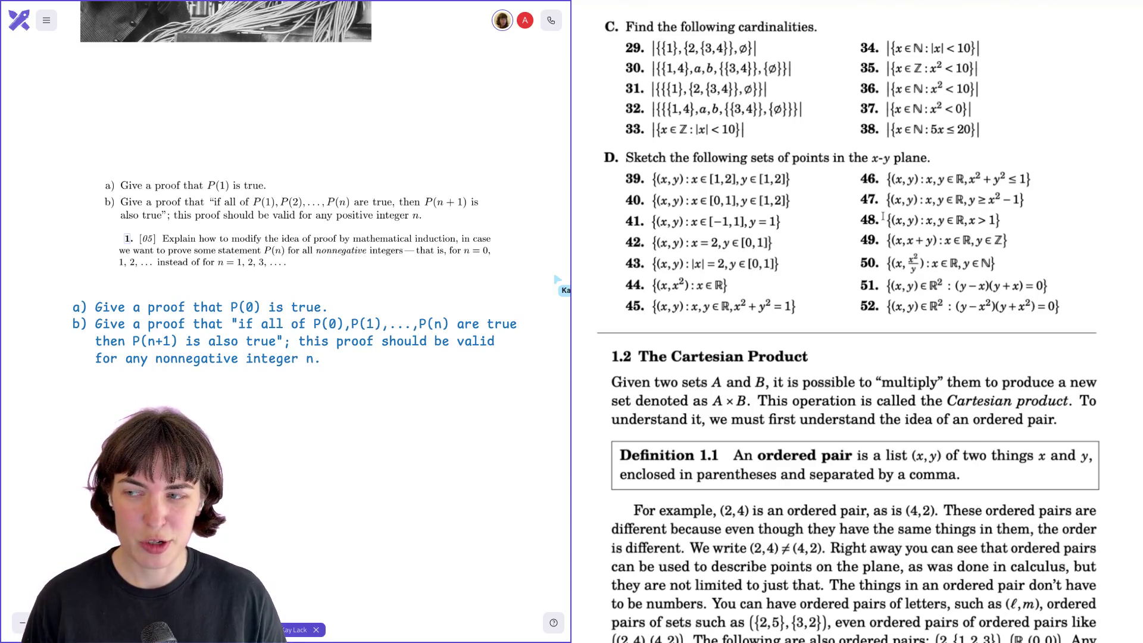
{"action": "scroll", "coordinate": [884, 218], "scroll_direction": "up", "scroll_amount": 20}
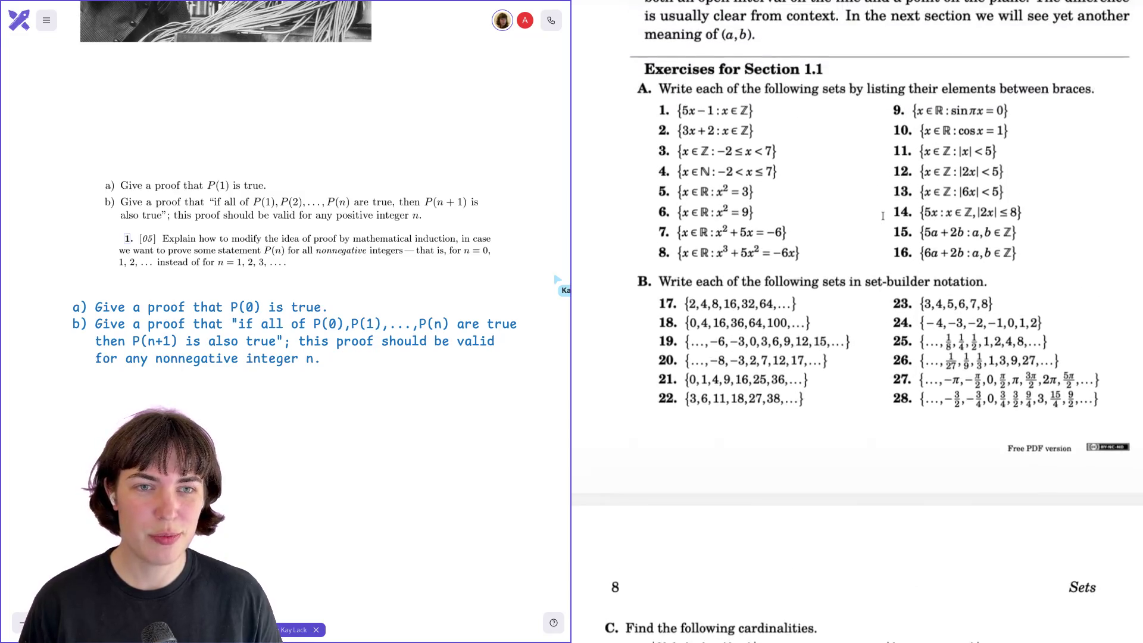
{"action": "scroll", "coordinate": [884, 219], "scroll_direction": "down", "scroll_amount": 1}
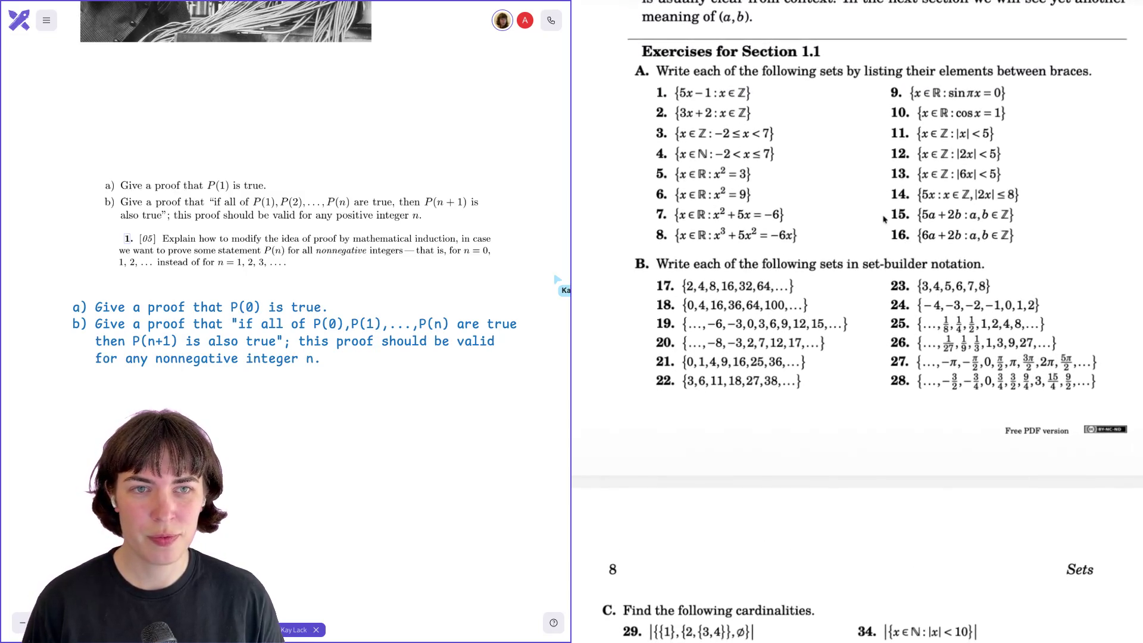
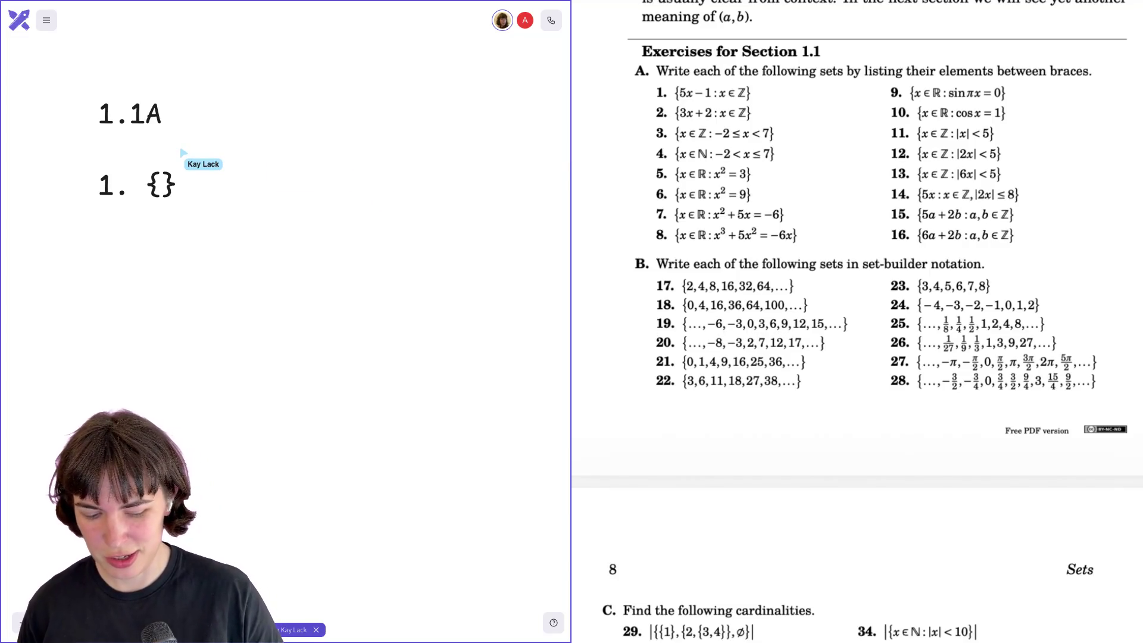
- Put '...,' inside answer 1's braces so it reads {...,}, removing the stray commas
{"action": "type", "text": ",,"}
{"action": "key", "text": "BackSpace"}
{"action": "key", "text": "BackSpace"}
{"action": "type", "text": "...="}
{"action": "key", "text": "BackSpace"}
{"action": "key", "text": "BackSpace"}
{"action": "key", "text": "BackSpace"}
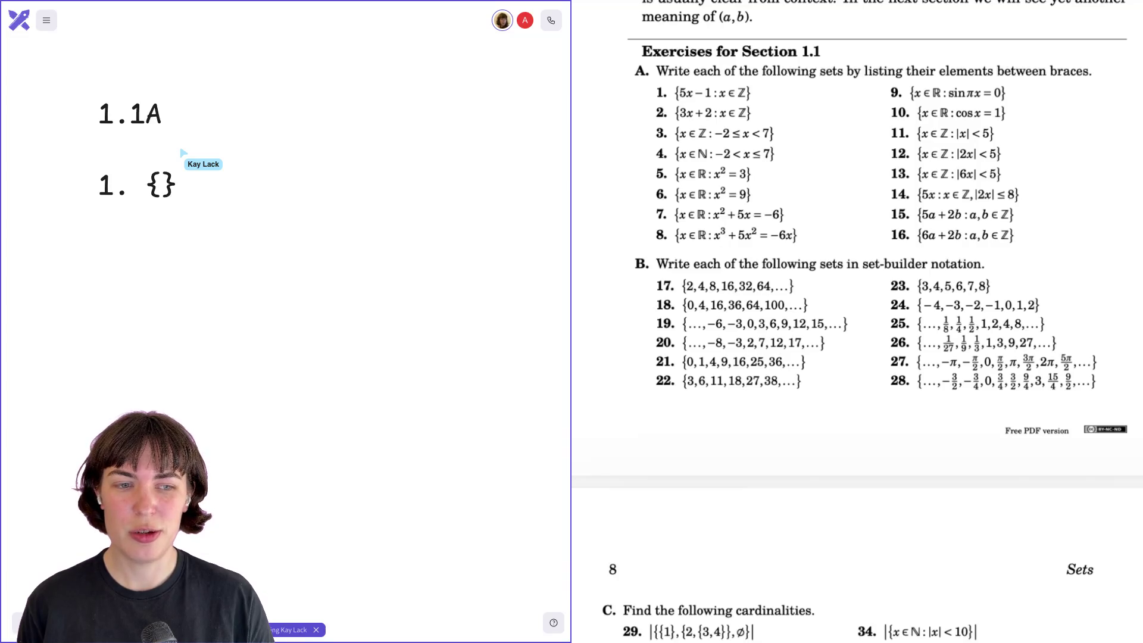
{"action": "type", "text": "..,"}
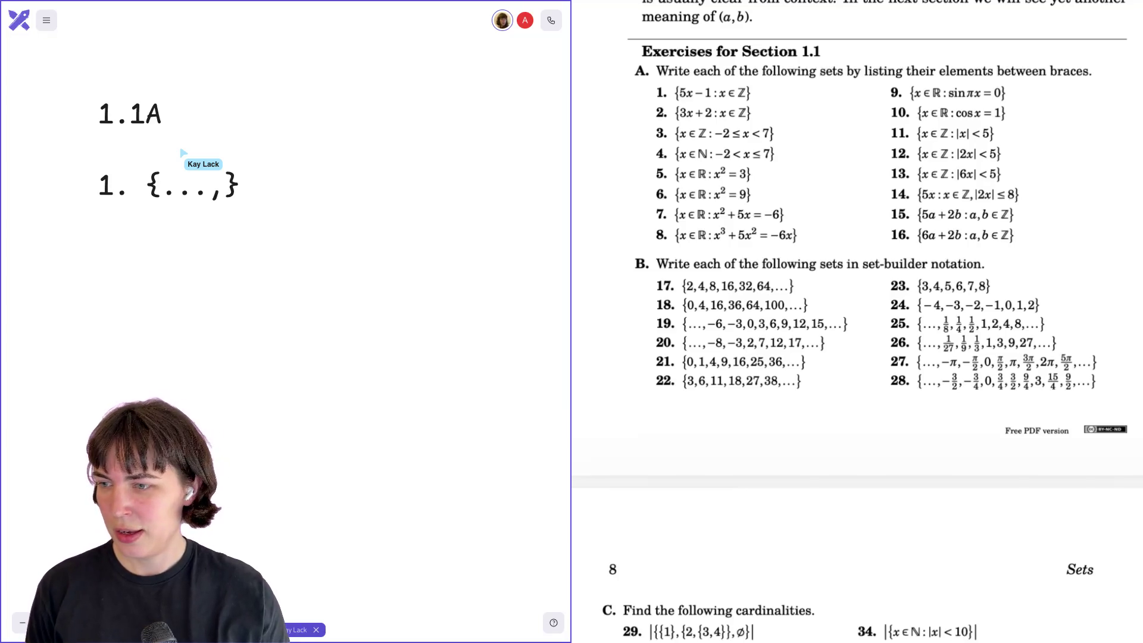
- Fill answer 1 with -11,-6,-1,4,9,... and start the next line as '2. {...,'
{"action": "type", "text": "11"}
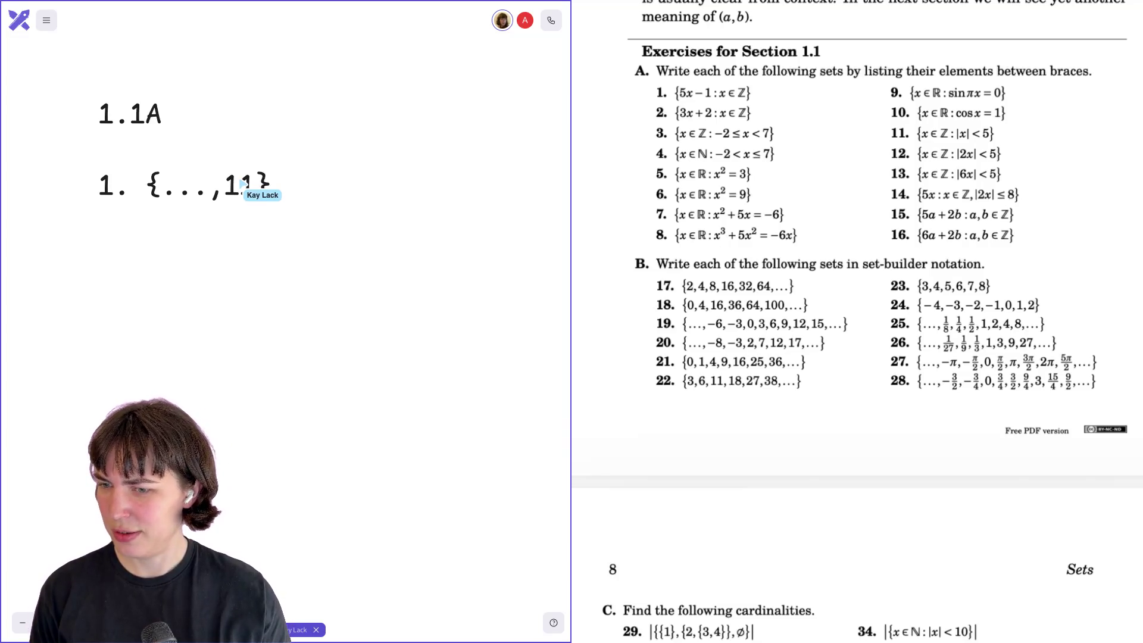
{"action": "type", "text": "0"}
{"action": "key", "text": "BackSpace"}
{"action": "type", "text": "-"}
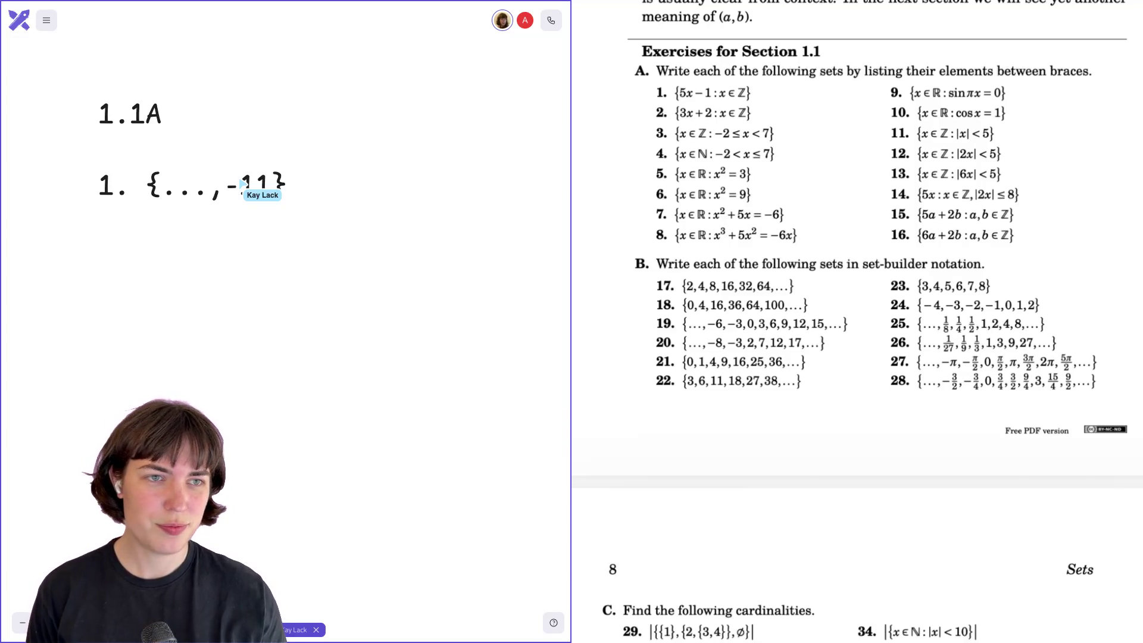
{"action": "type", "text": ","}
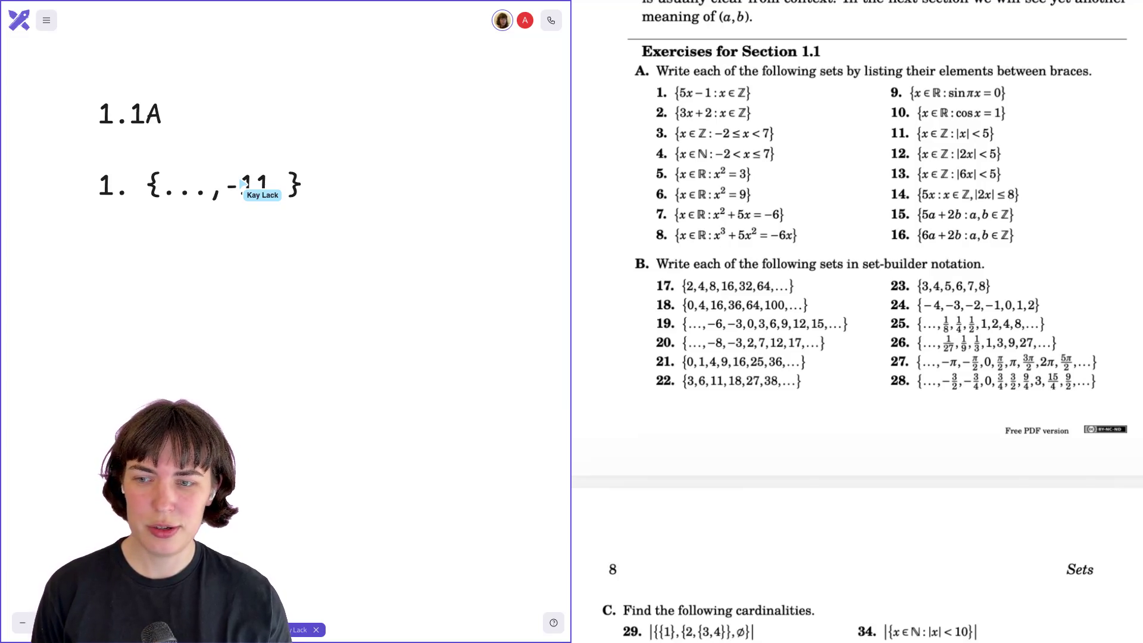
{"action": "type", "text": "0"}
{"action": "key", "text": "BackSpace"}
{"action": "type", "text": "-6,"}
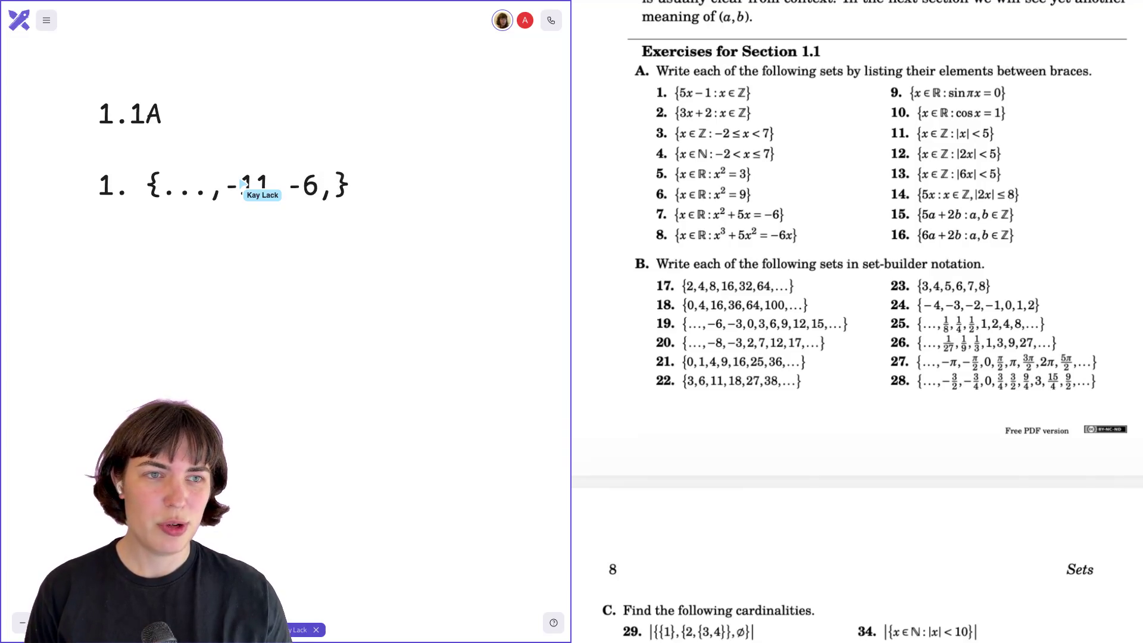
{"action": "type", "text": "-1"}
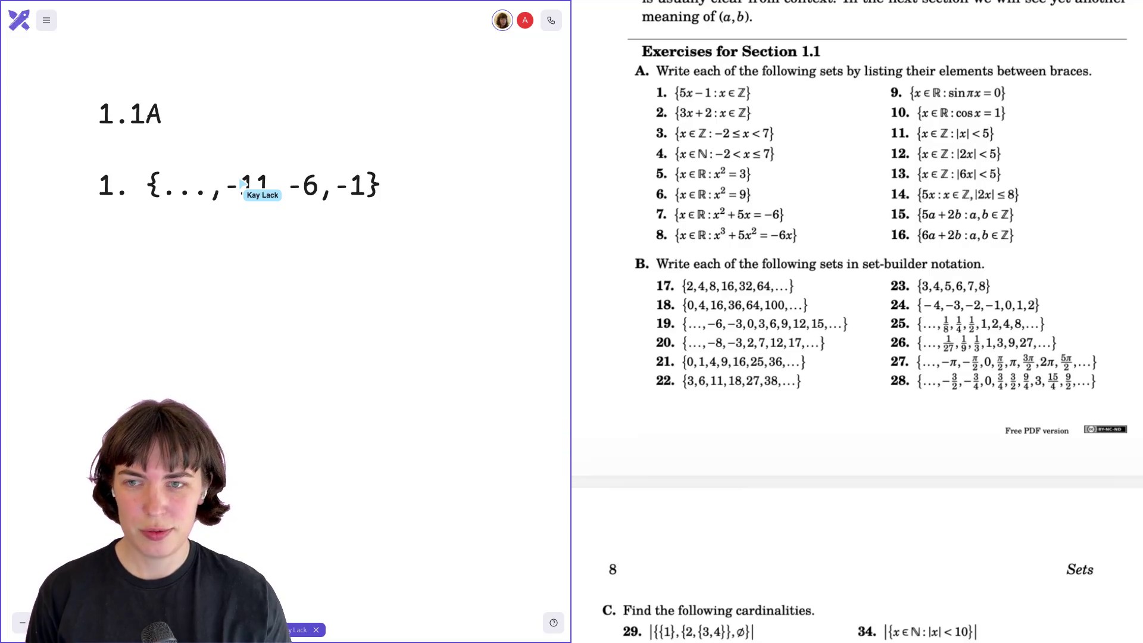
{"action": "type", "text": ","}
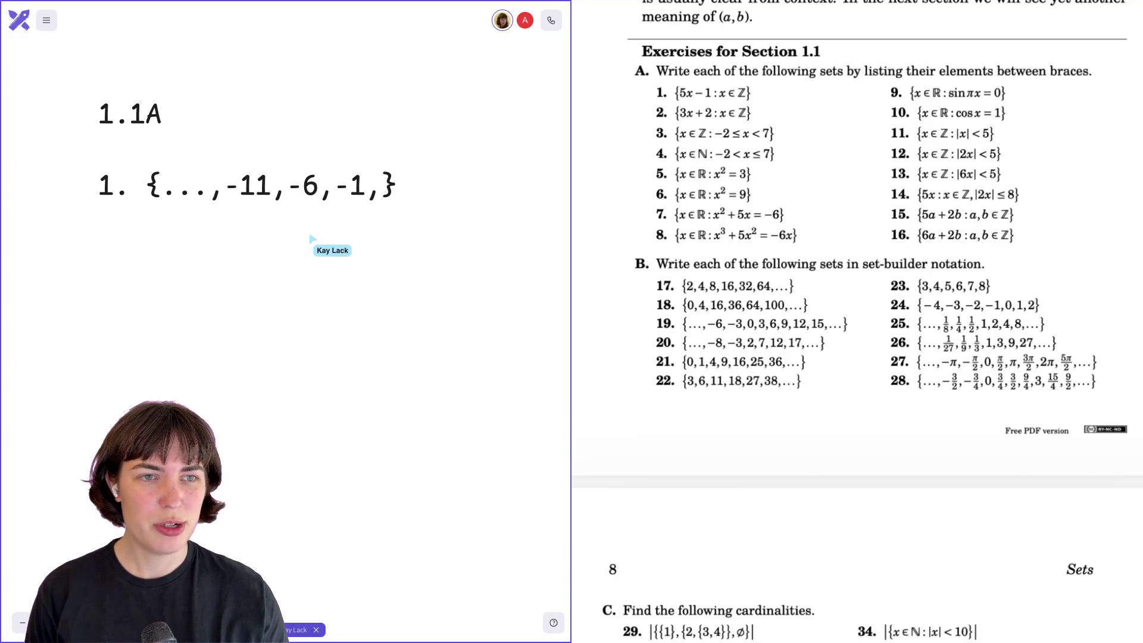
{"action": "type", "text": "4,"}
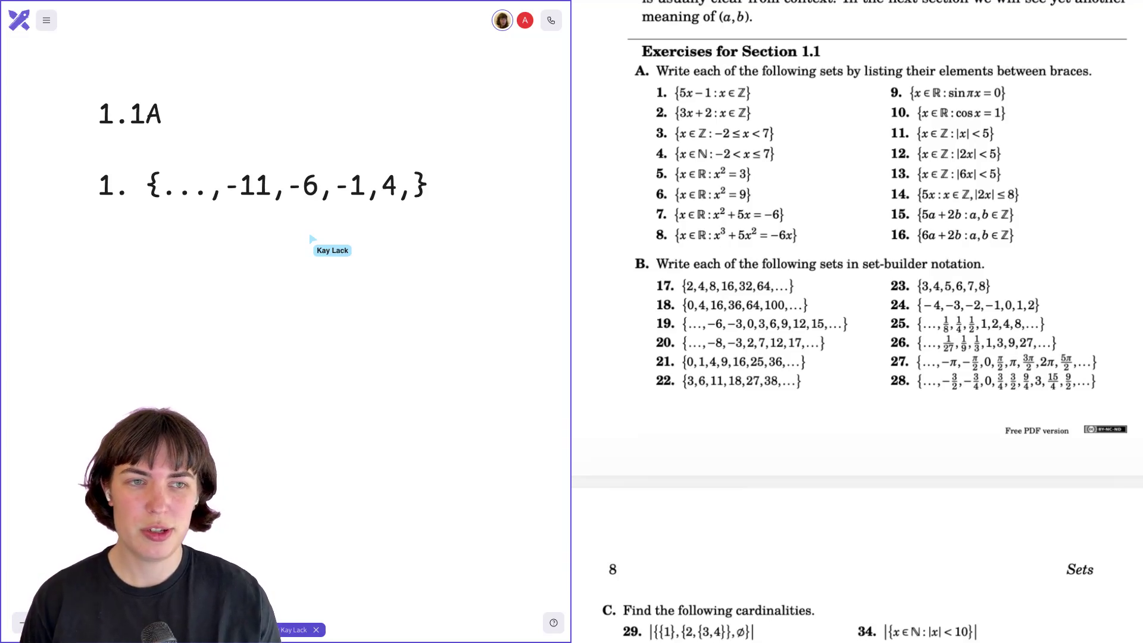
{"action": "type", "text": "8"}
{"action": "key", "text": "BackSpace"}
{"action": "type", "text": "9,"}
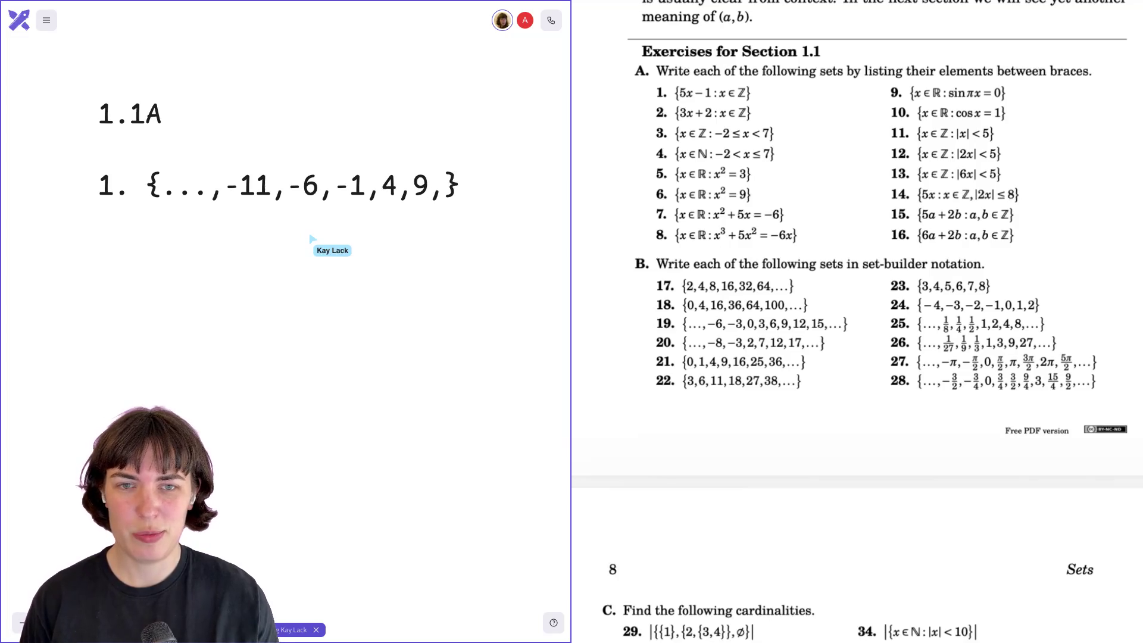
{"action": "type", "text": "..."}
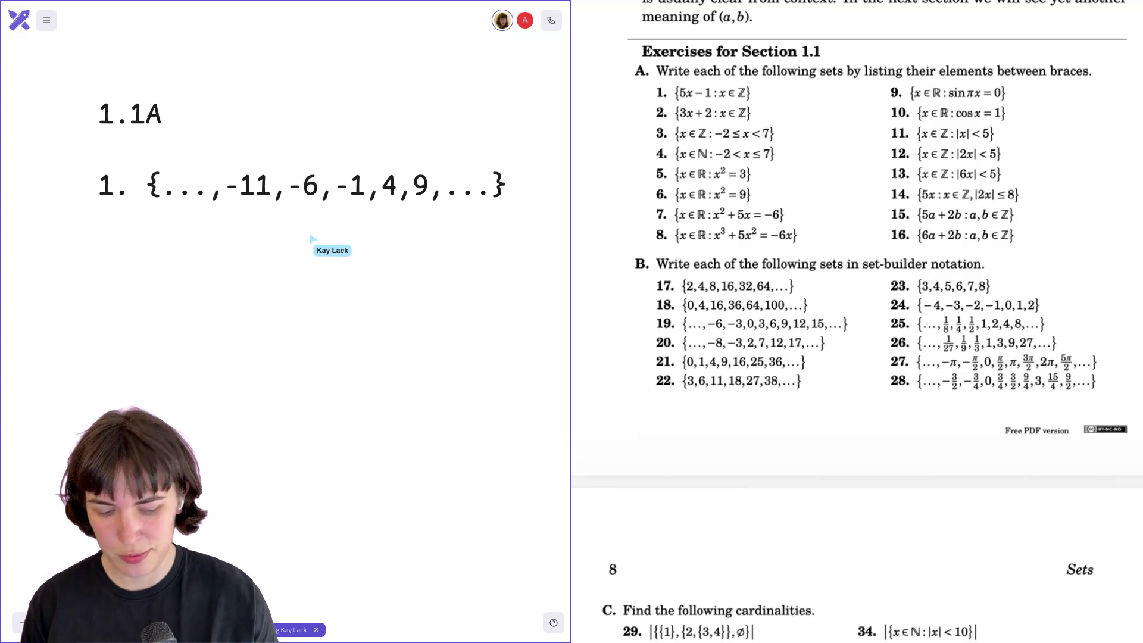
{"action": "key", "text": "Return"}
{"action": "type", "text": "2. {...,"}
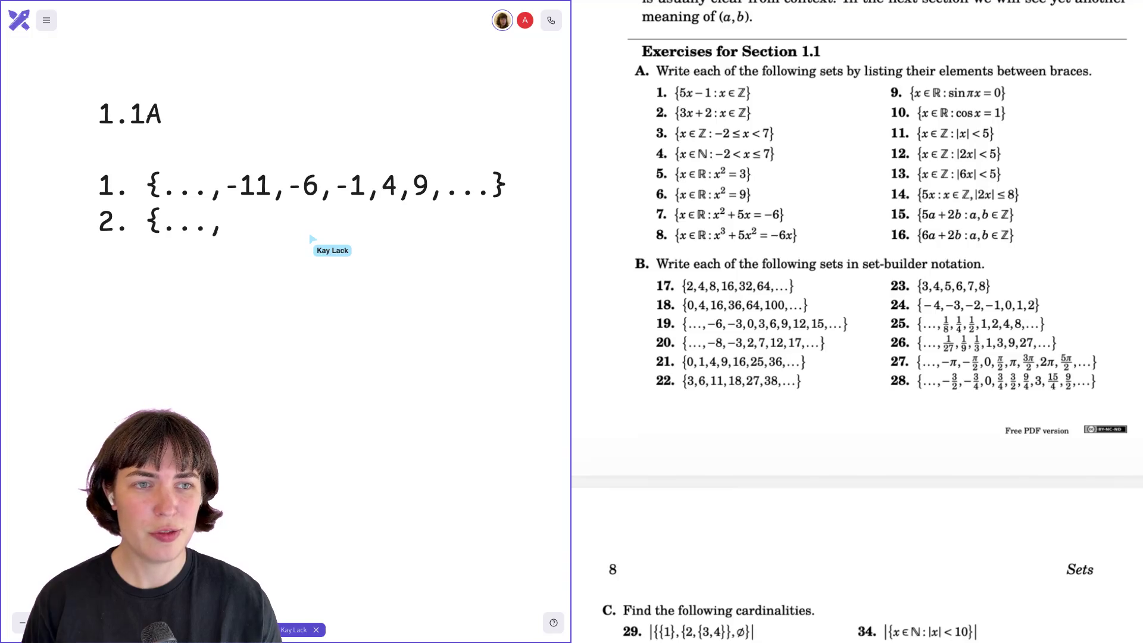
- Finish line 2 with -4,-1,2,5,8,...} and start line '3. {...,'
{"action": "type", "text": "-"}
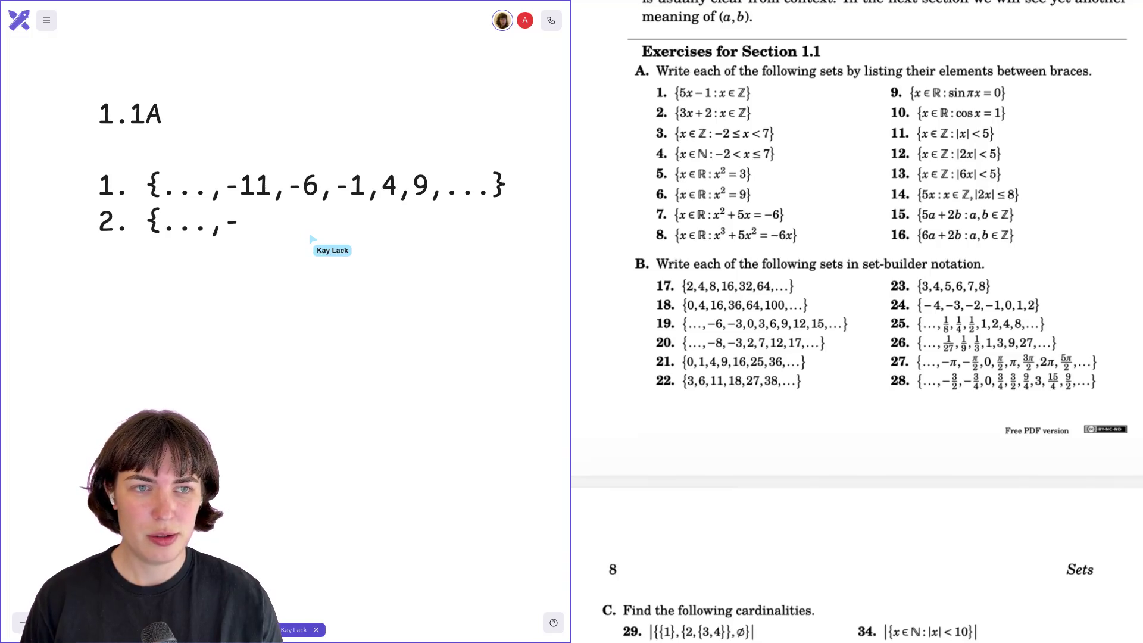
{"action": "type", "text": "6"}
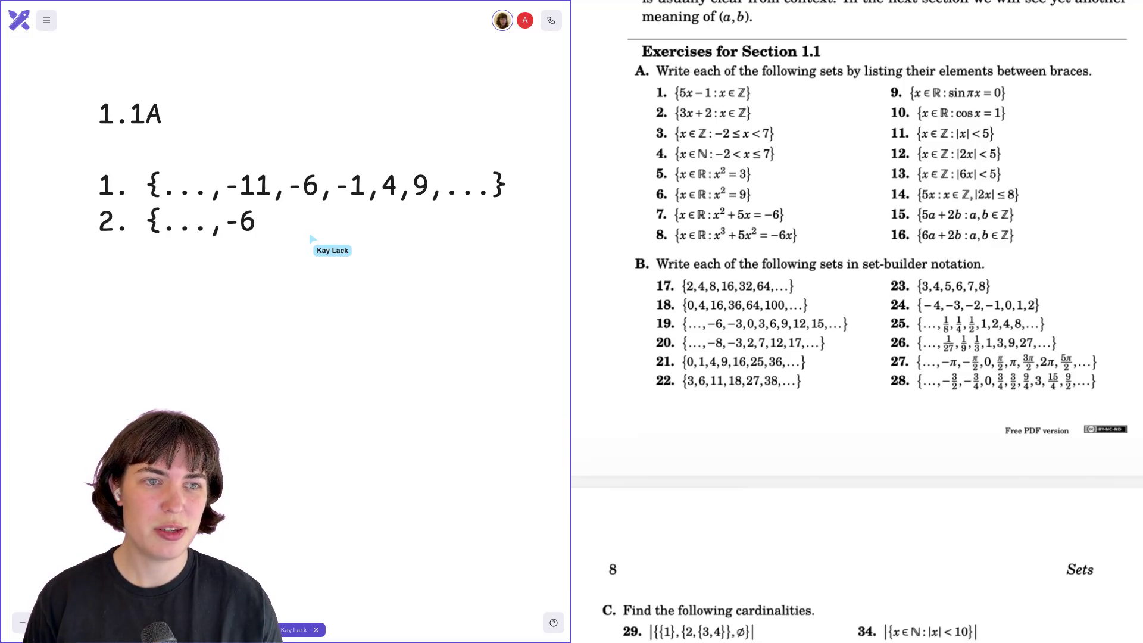
{"action": "key", "text": "BackSpace"}
{"action": "type", "text": "4"}
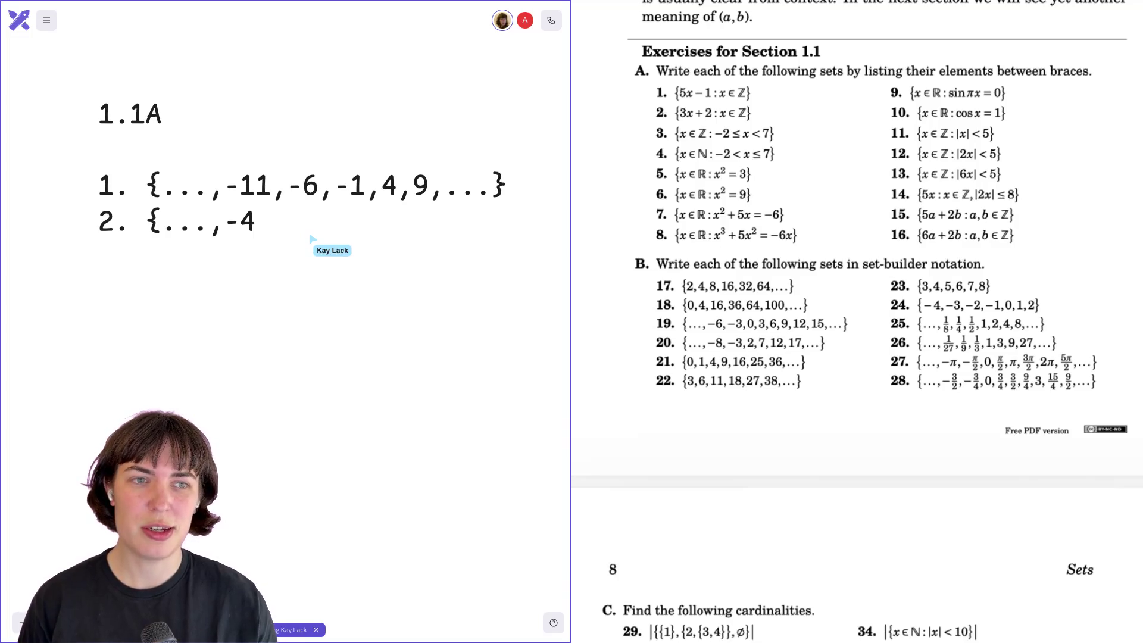
{"action": "type", "text": ","}
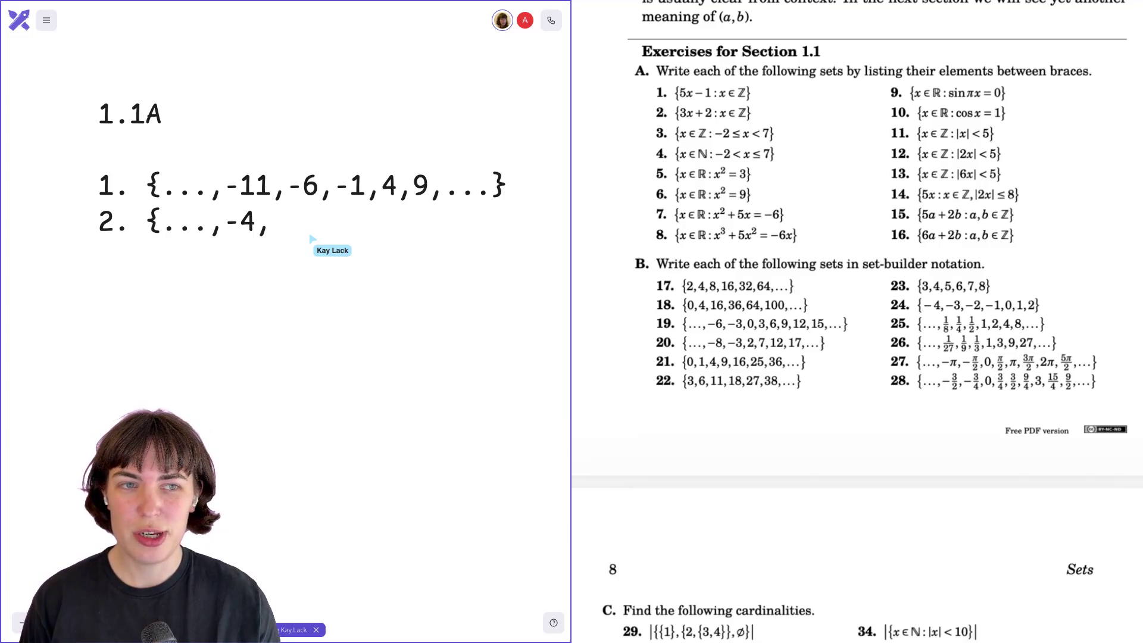
{"action": "type", "text": "-1,"}
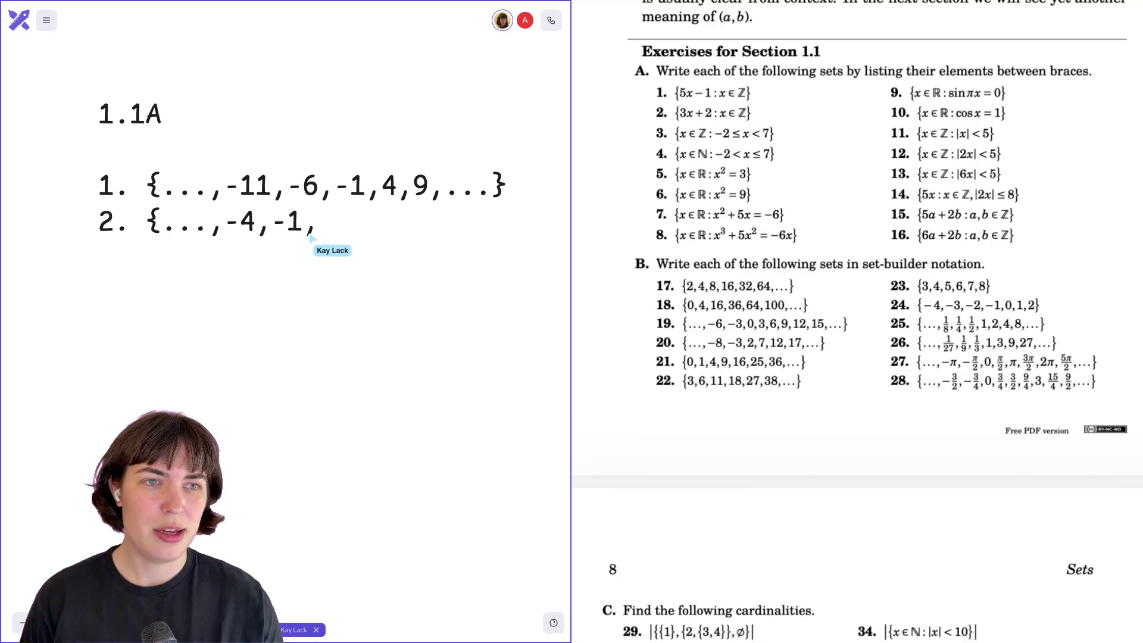
{"action": "type", "text": "2,"}
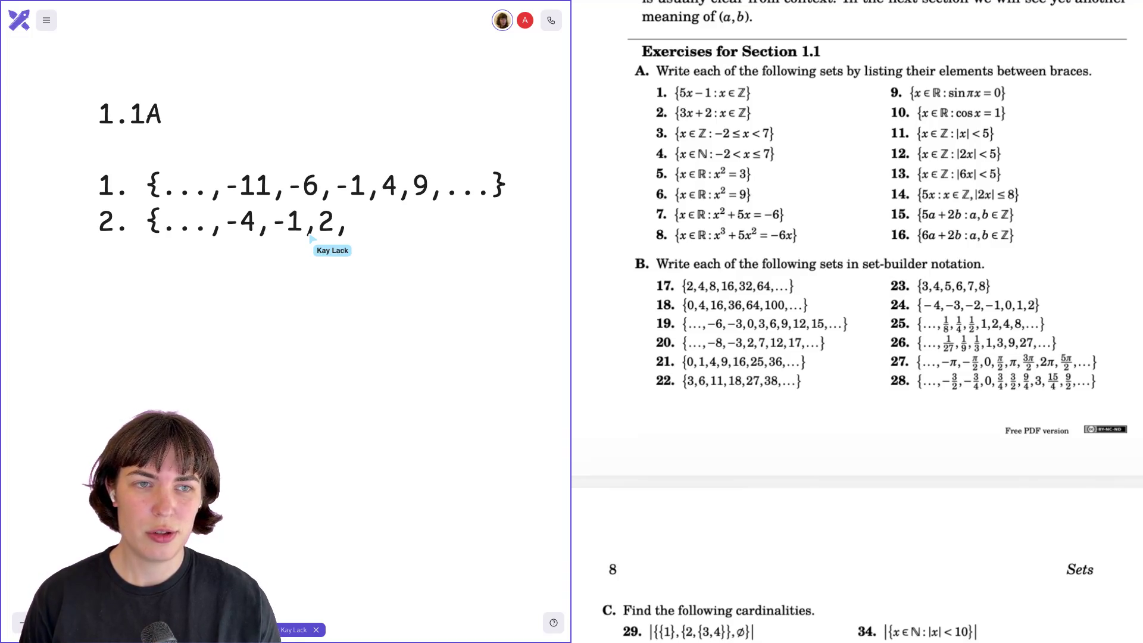
{"action": "type", "text": "5,"}
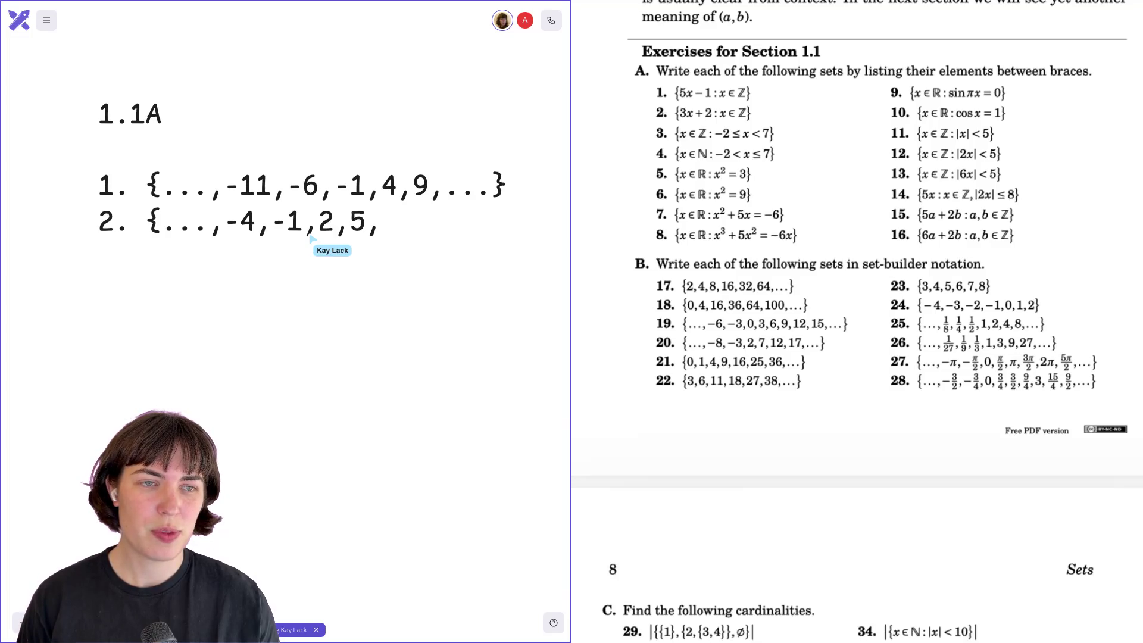
{"action": "type", "text": "8,...}"}
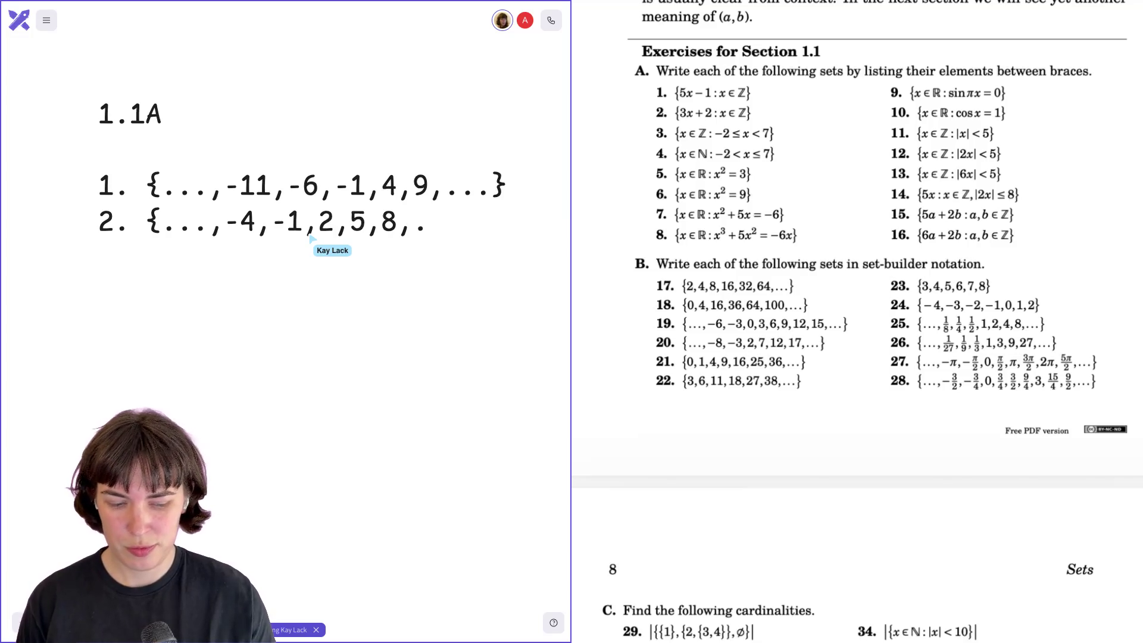
{"action": "key", "text": "Return"}
{"action": "type", "text": "3."}
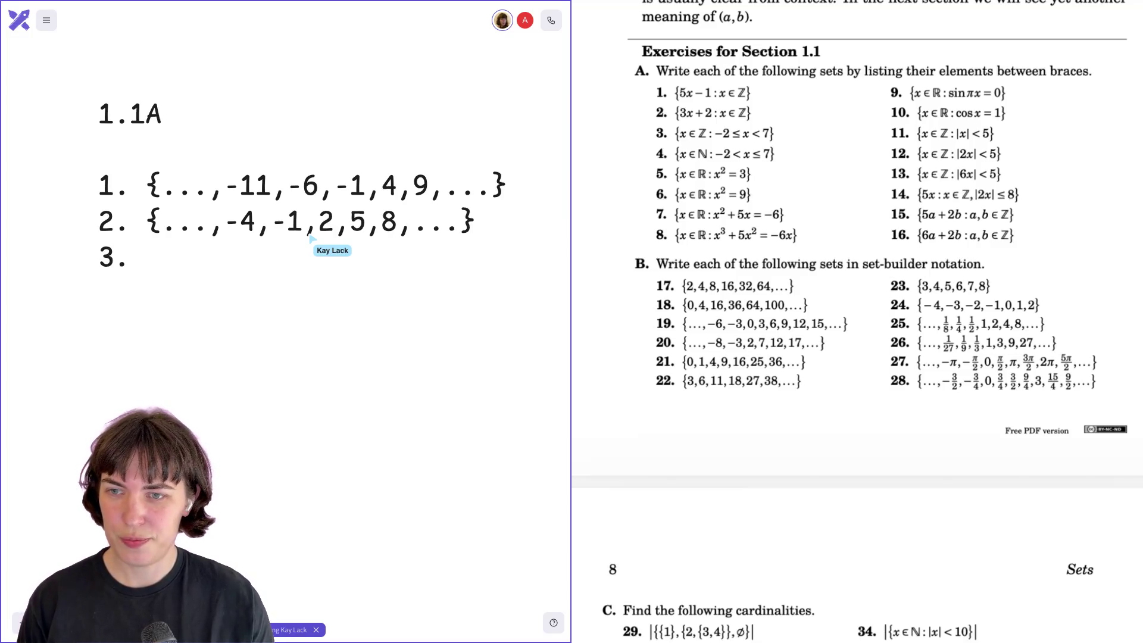
{"action": "type", "text": " {"}
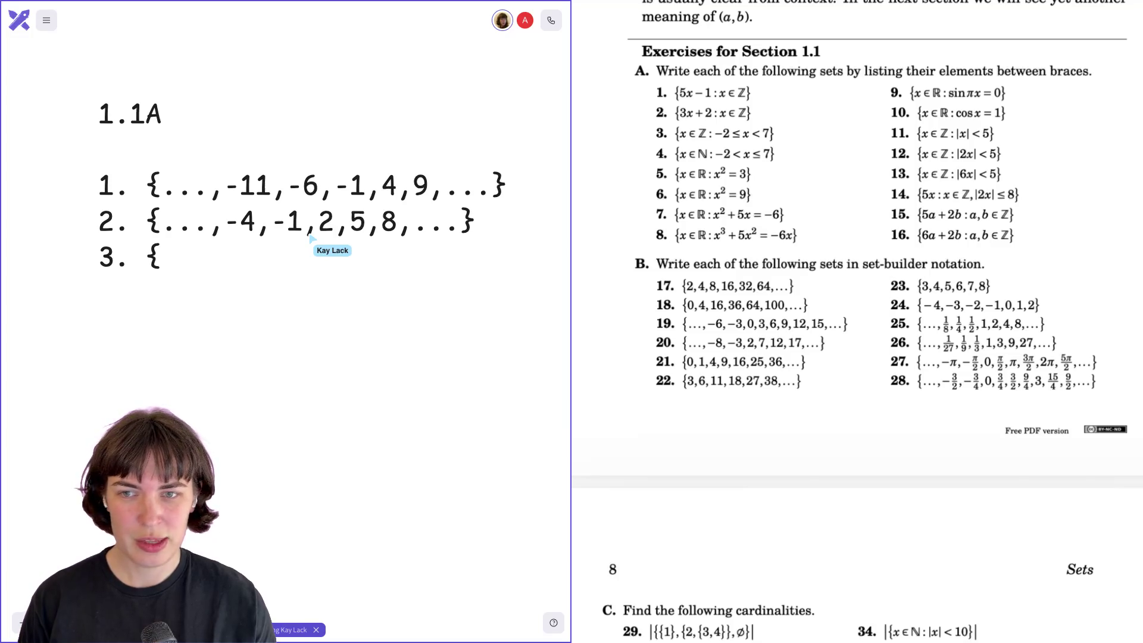
{"action": "type", "text": "...,"}
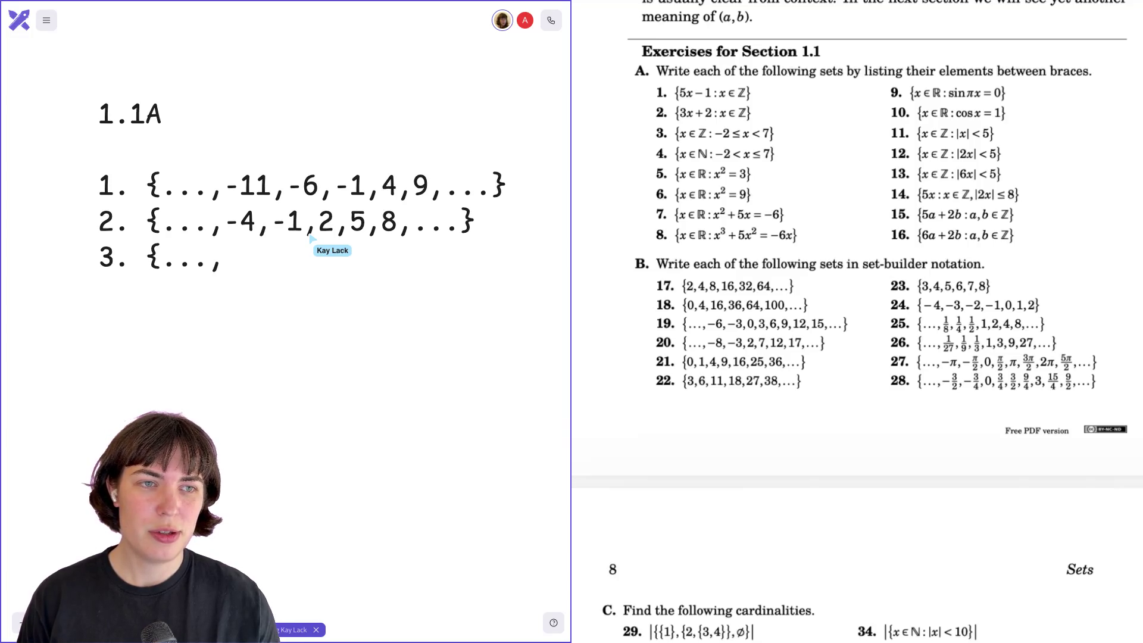
- Type -2,-1,0,1,2,3,4,5,6} for answer 3, dropping the leading ellipsis
{"action": "type", "text": "-"}
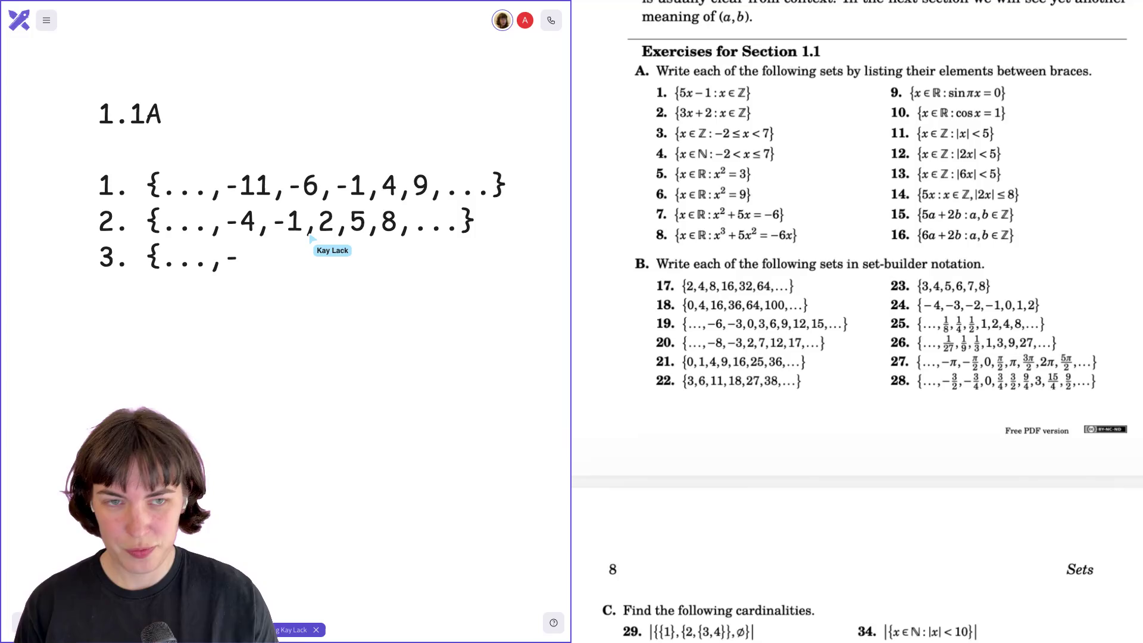
{"action": "type", "text": "2,-1"}
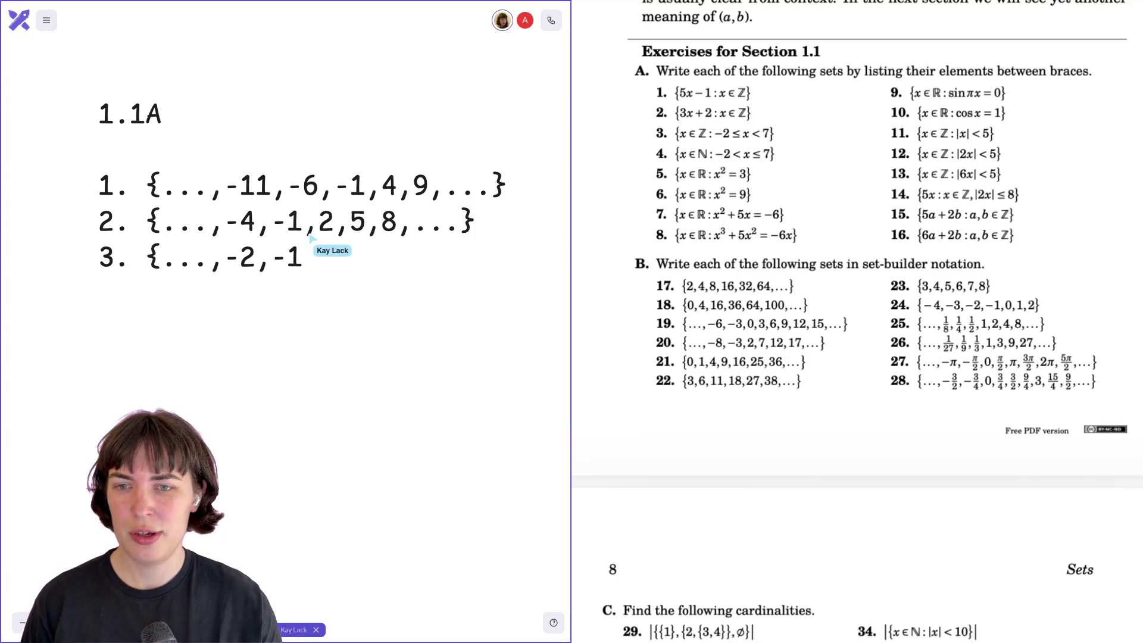
{"action": "key", "text": "BackSpace"}
{"action": "key", "text": "BackSpace"}
{"action": "key", "text": "BackSpace"}
{"action": "type", "text": ","}
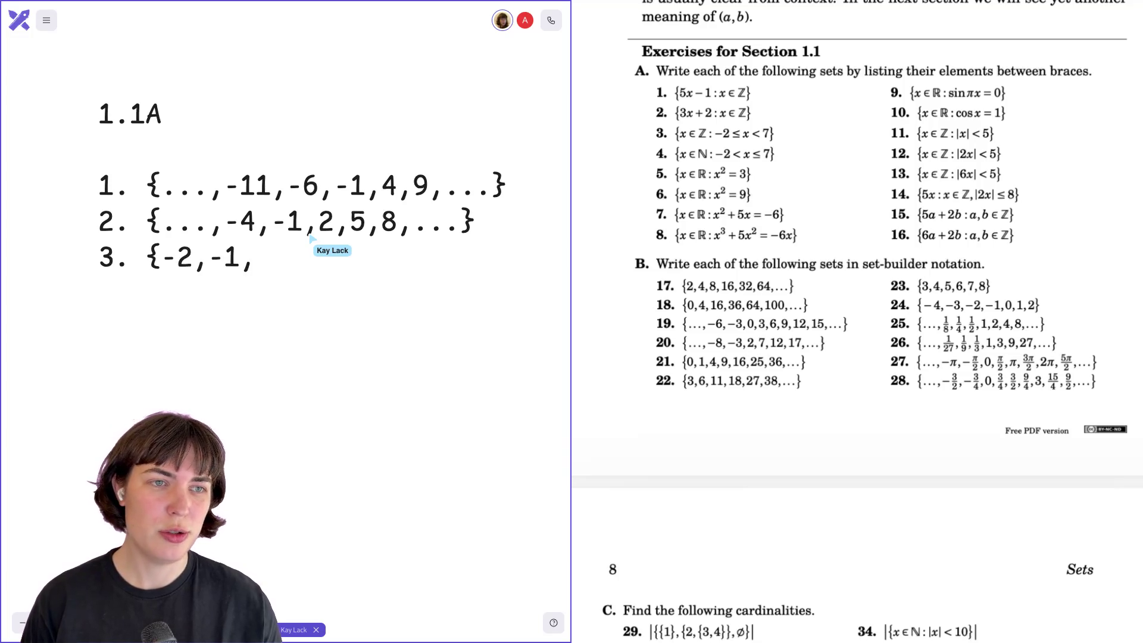
{"action": "type", "text": "0,"}
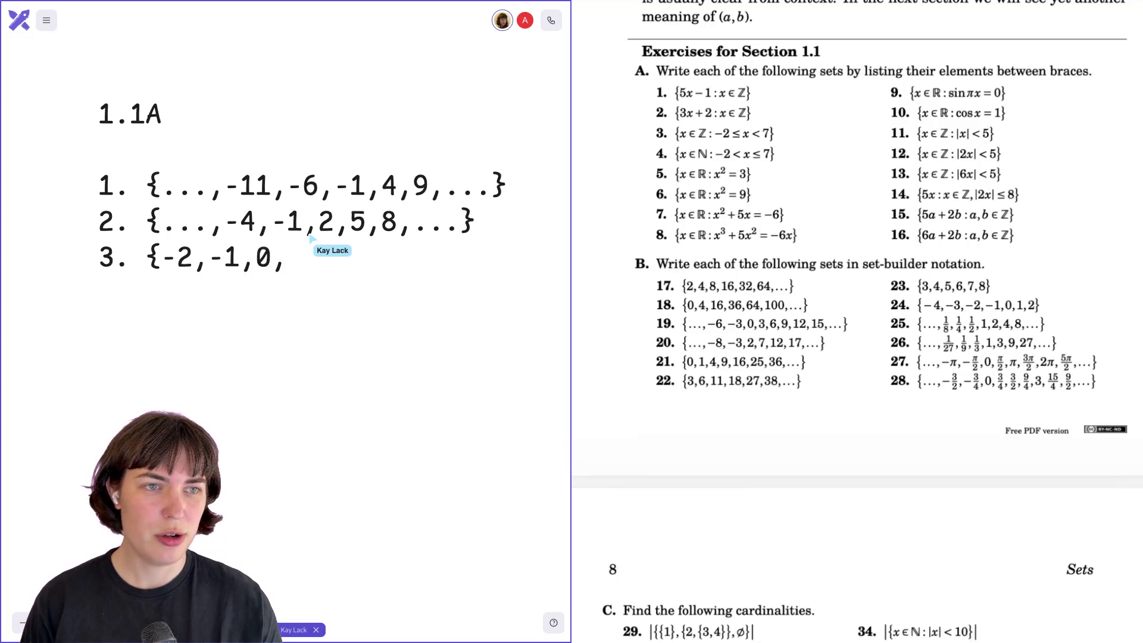
{"action": "type", "text": "1,2,3,4,5,6"}
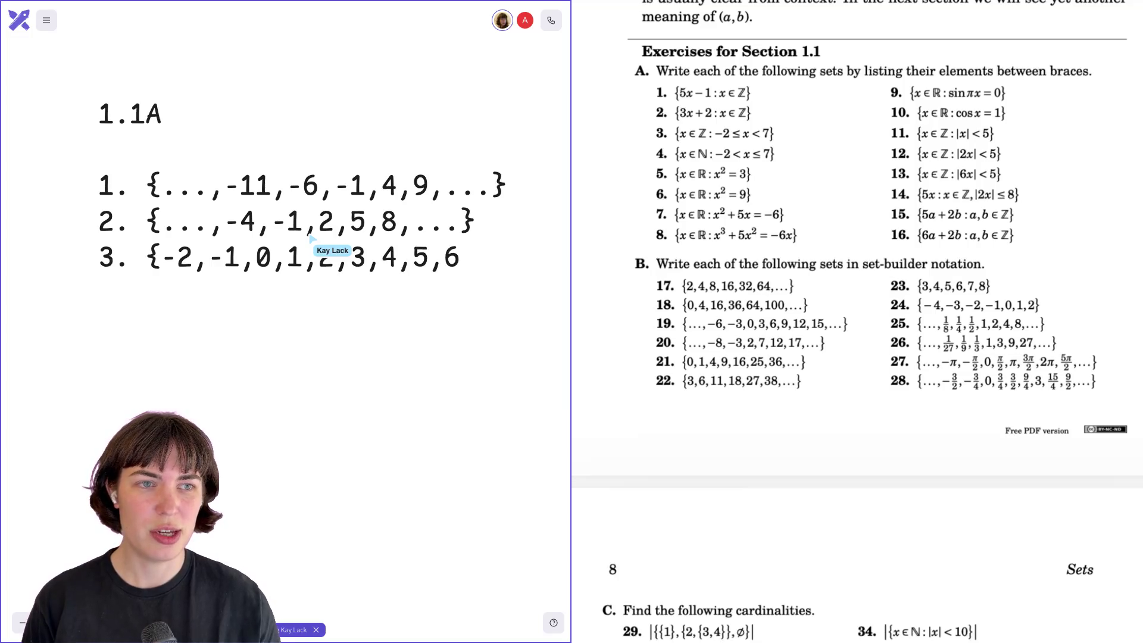
{"action": "type", "text": "}"}
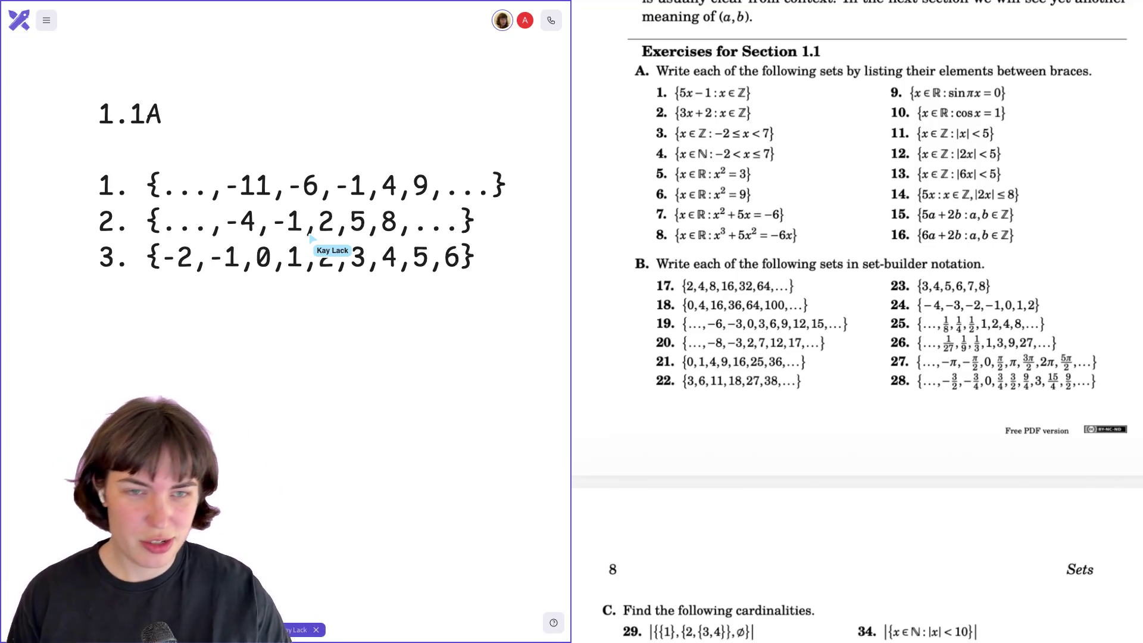
- Write line '4. {1,2,3,4,5,6,7}' and start line '5. {'
{"action": "type", "text": "3"}
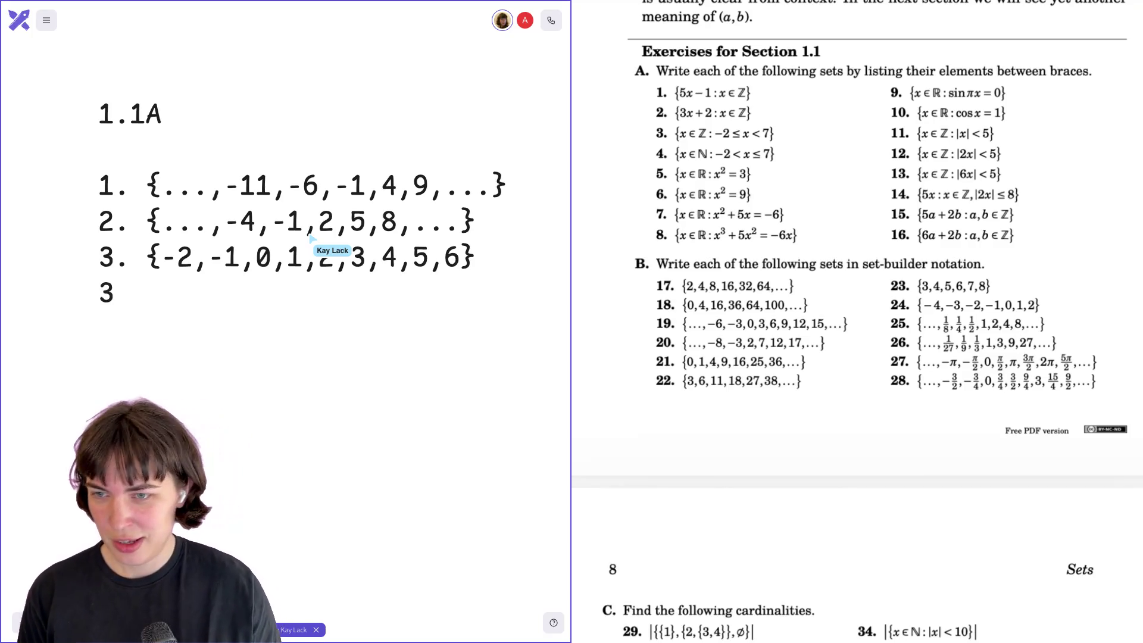
{"action": "key", "text": "BackSpace"}
{"action": "type", "text": "4."}
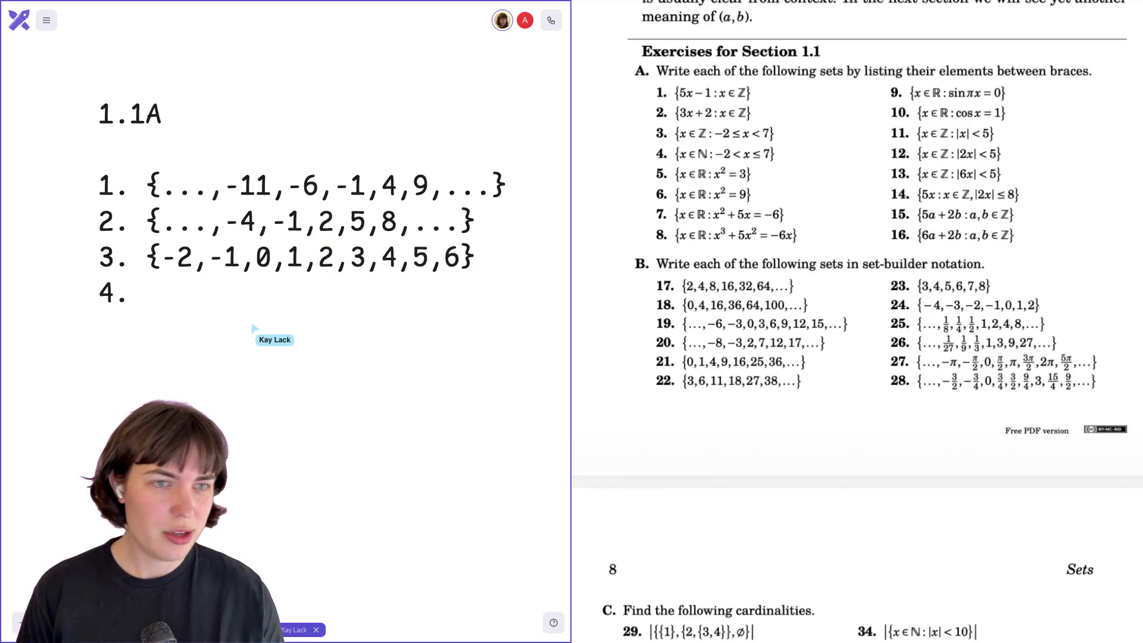
{"action": "type", "text": "{"}
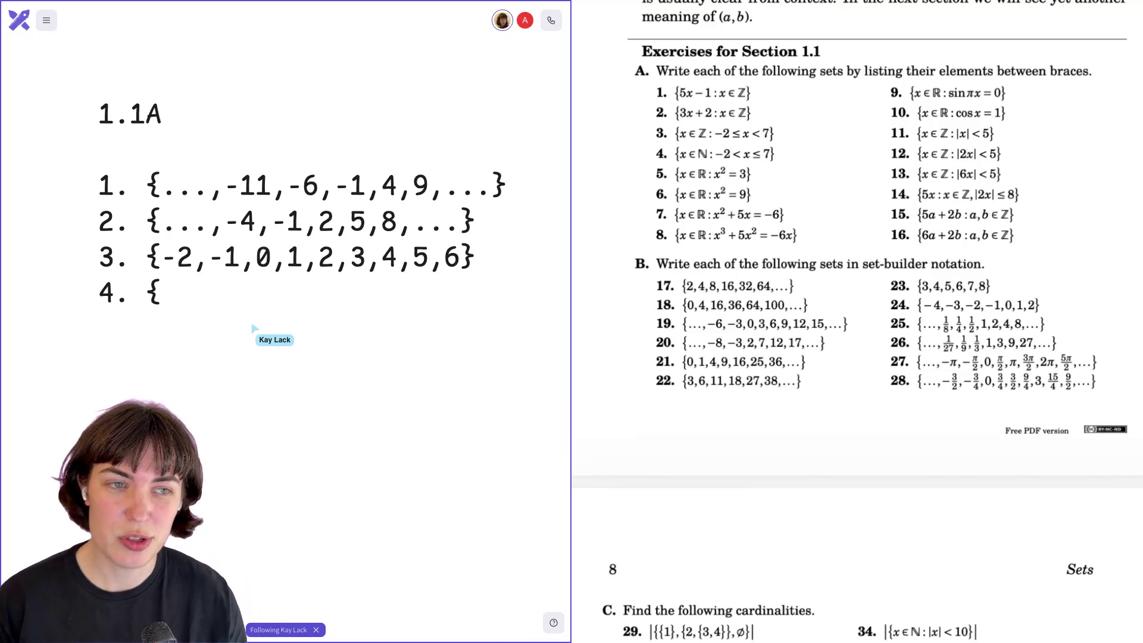
{"action": "type", "text": "1"}
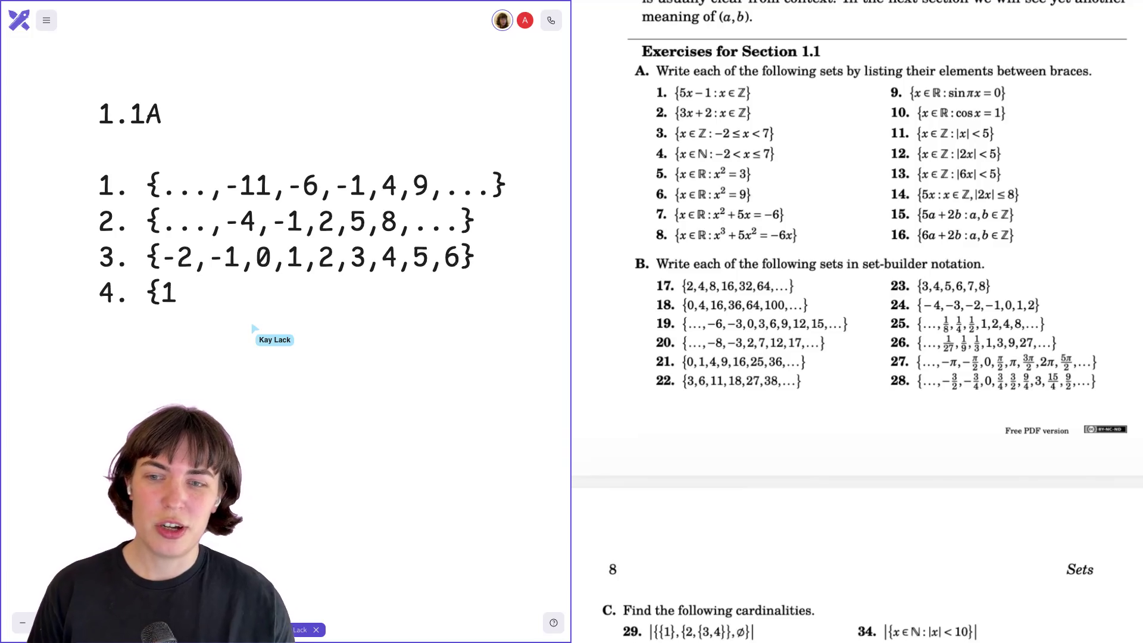
{"action": "type", "text": ",2,3,4,5,6,7}"}
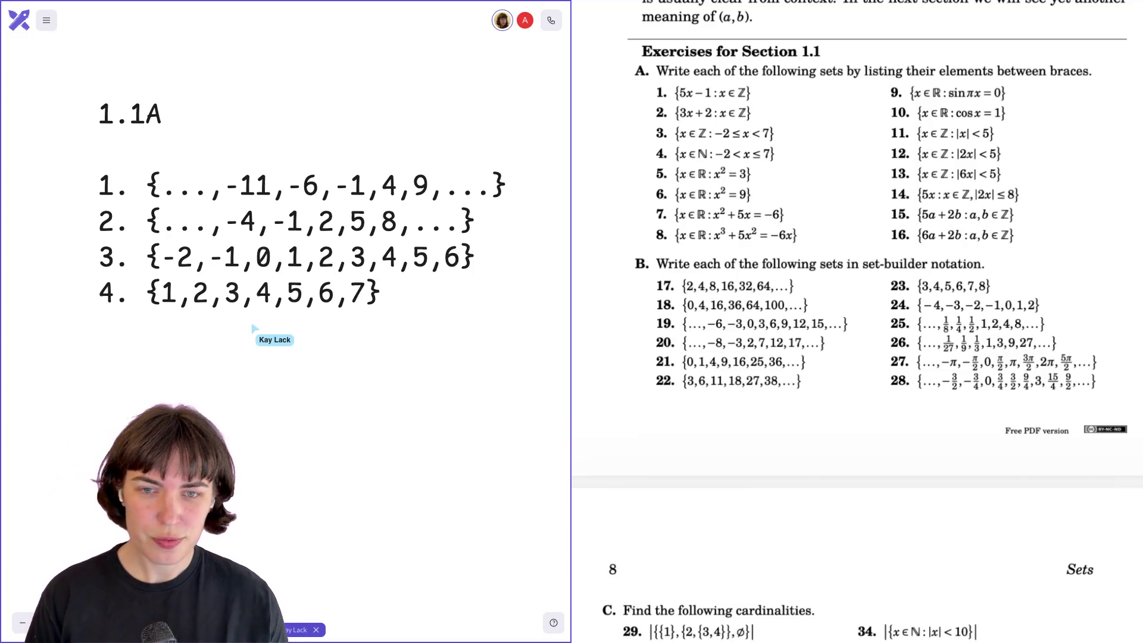
{"action": "key", "text": "Return"}
{"action": "type", "text": "5. {"}
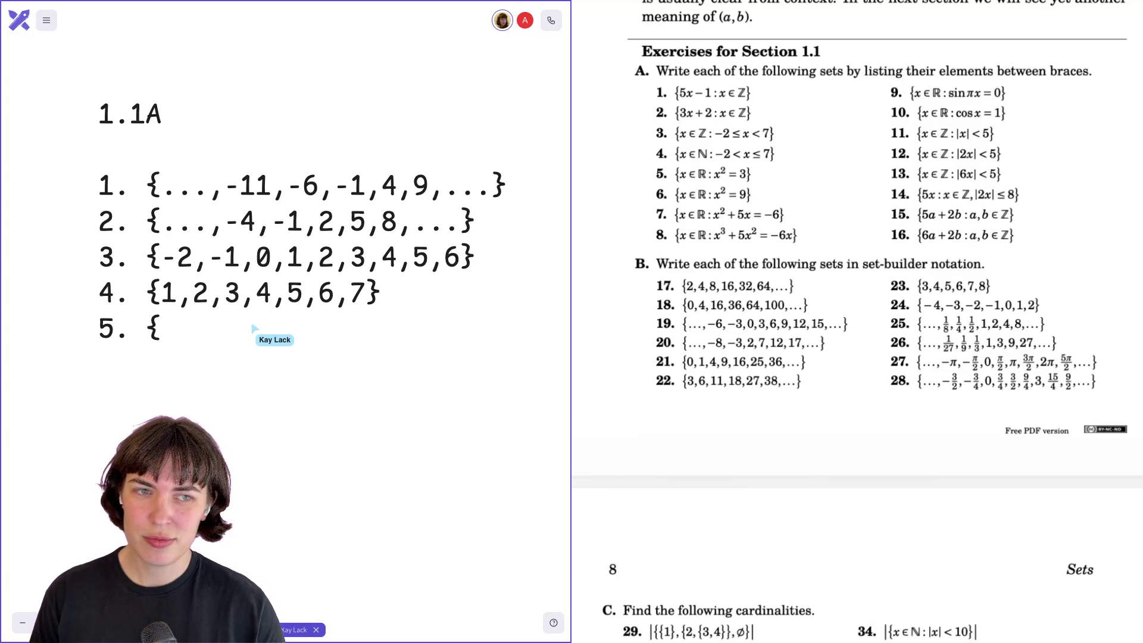
- Write answer 5 in square-root form using sqrt(3) and -sqrt(3)
{"action": "type", "text": "sq"}
{"action": "key", "text": "BackSpace"}
{"action": "type", "text": "qrt()"}
{"action": "key", "text": "BackSpace"}
{"action": "type", "text": "3)}"}
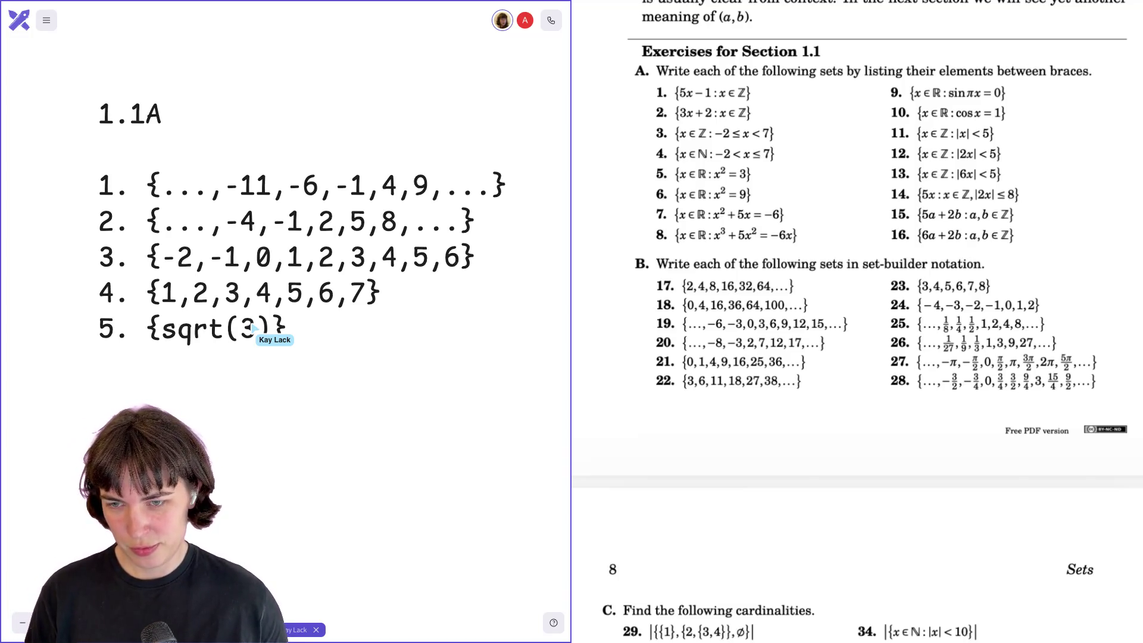
{"action": "type", "text": "-"}
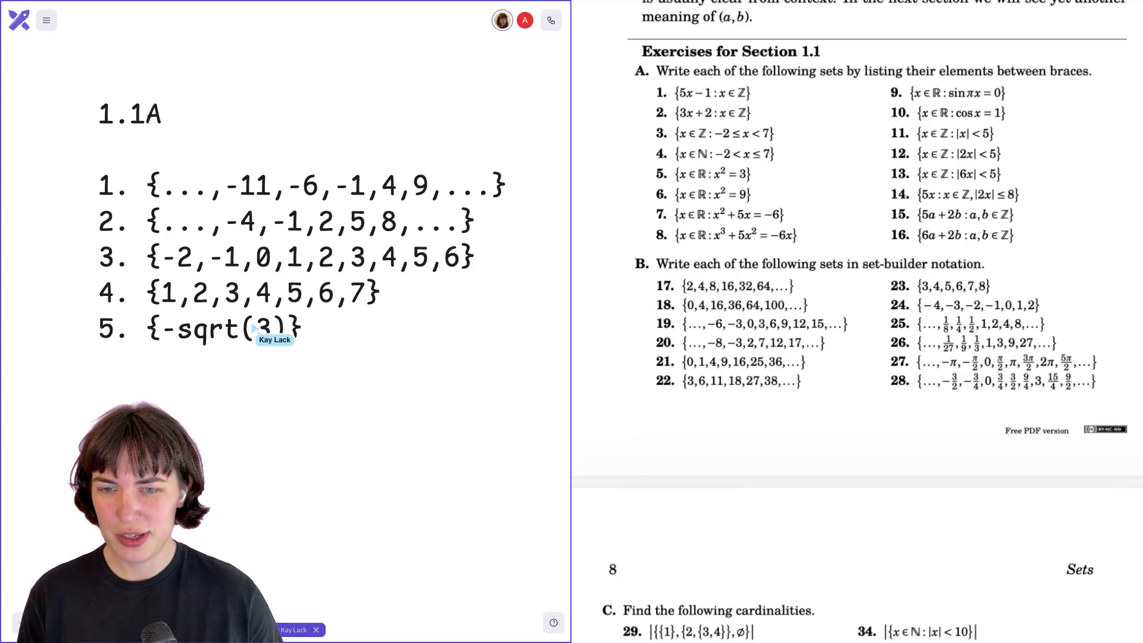
{"action": "type", "text": ","}
{"action": "key", "text": "BackSpace"}
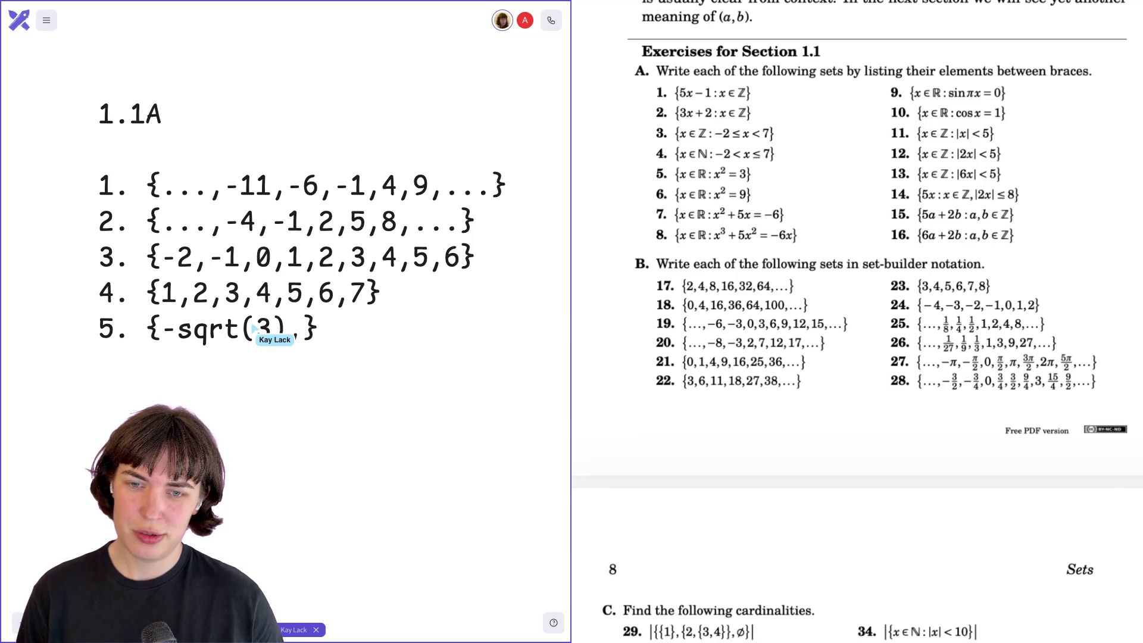
{"action": "type", "text": "-sqrt(3)"}
{"action": "key", "text": "BackSpace"}
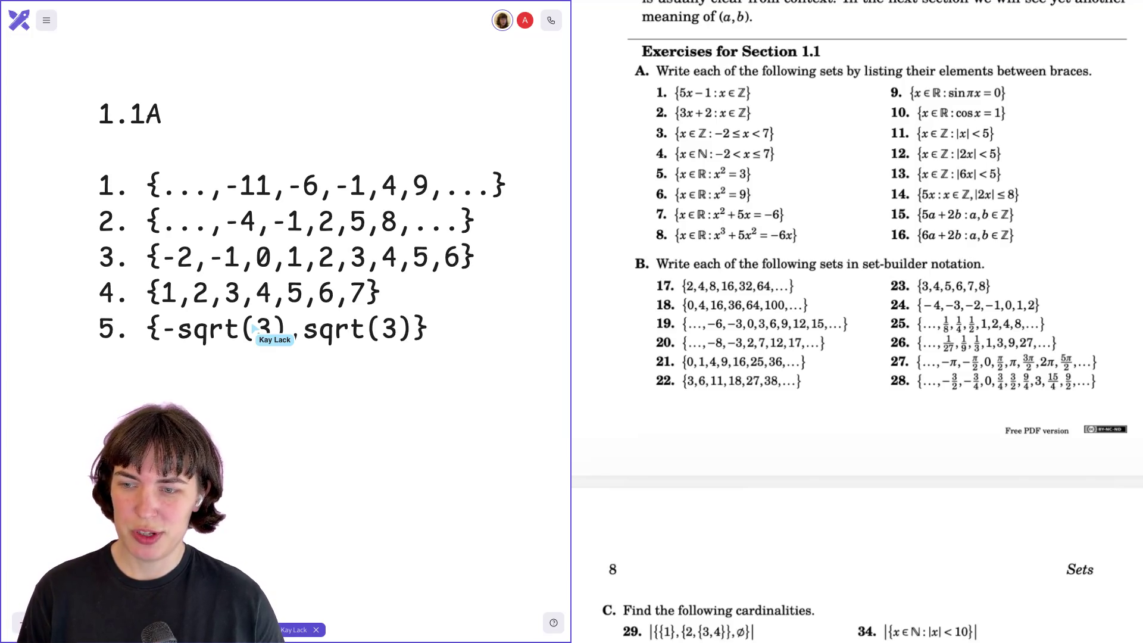
- Replace the roots with decimals {-1.732...,1.732...} and start line '6.'
{"action": "key", "text": "BackSpace"}
{"action": "key", "text": "BackSpace"}
{"action": "key", "text": "BackSpace"}
{"action": "type", "text": "1"}
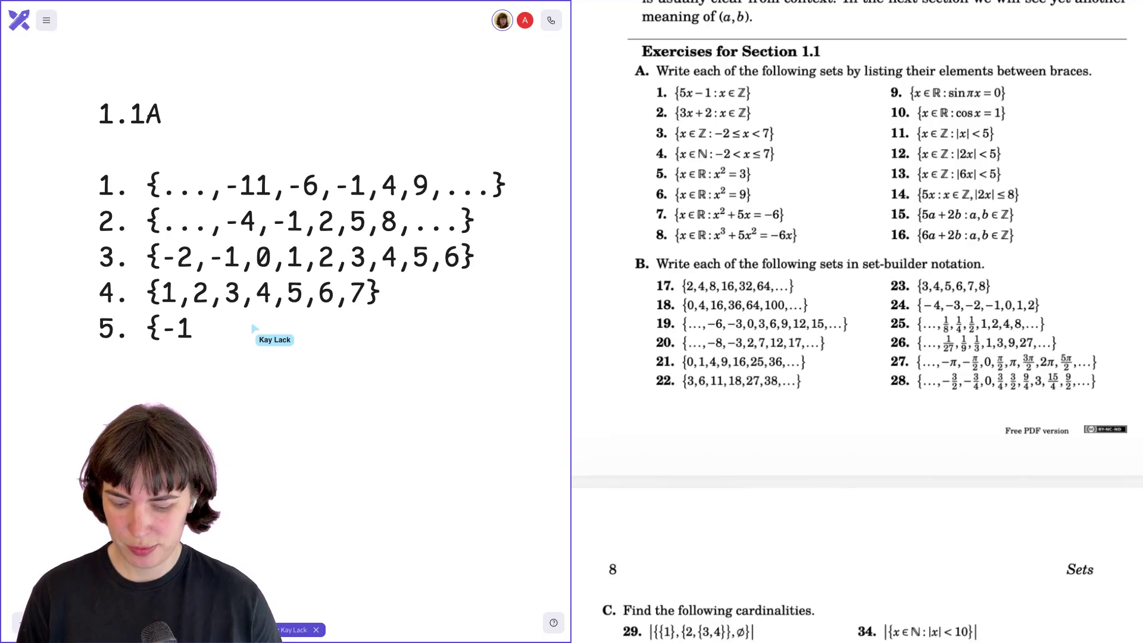
{"action": "type", "text": ".732..."}
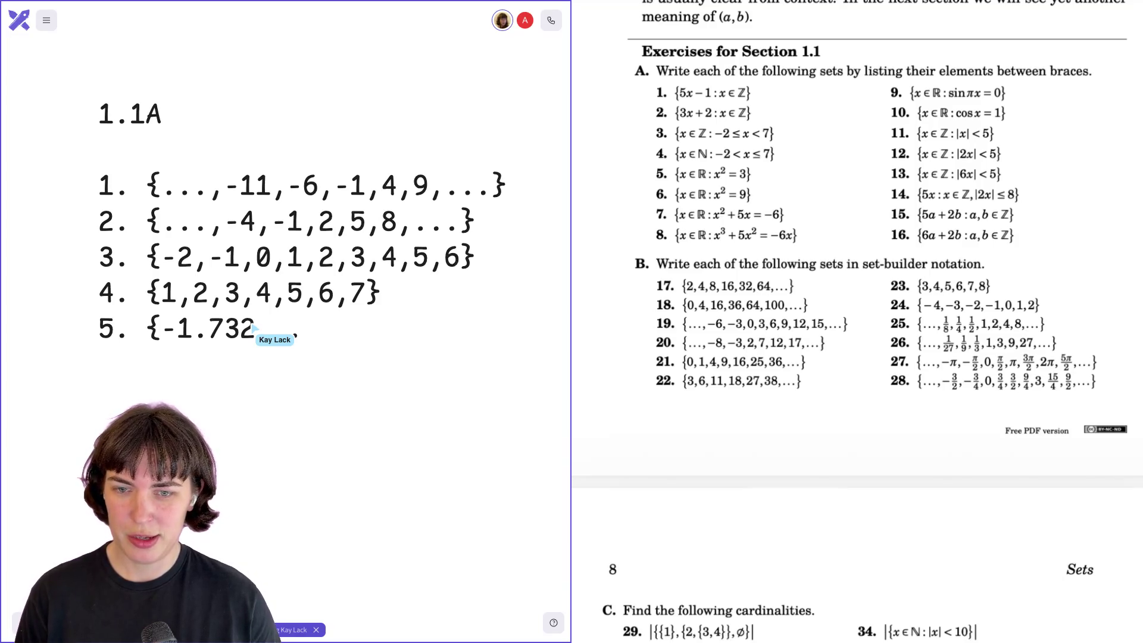
{"action": "type", "text": ",-1.732..."}
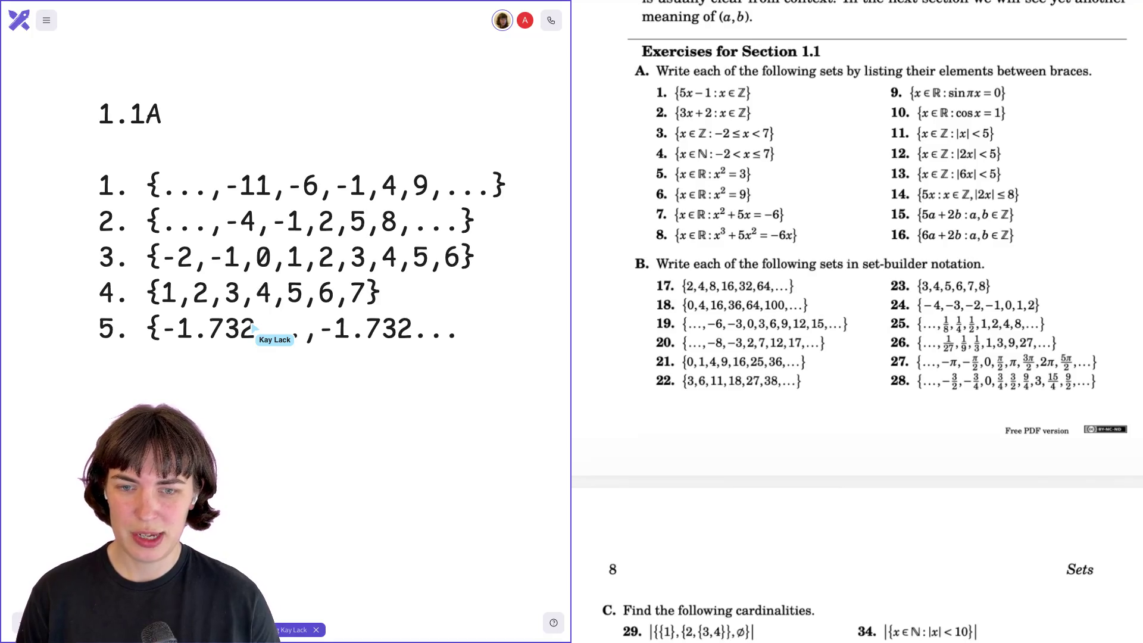
{"action": "key", "text": "BackSpace"}
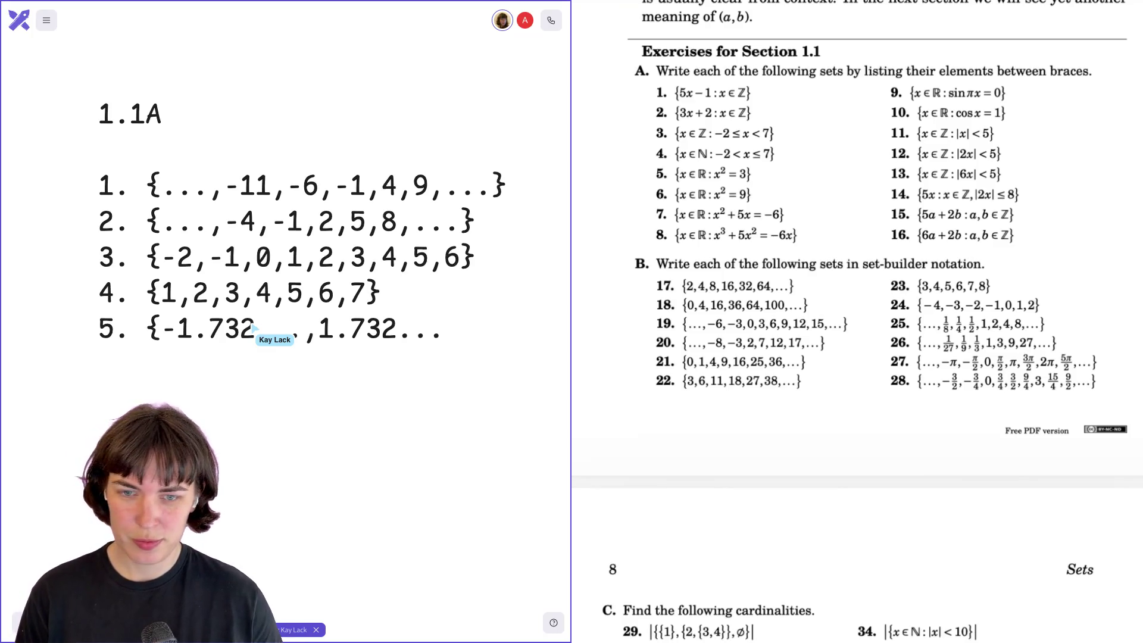
{"action": "type", "text": "}"}
{"action": "key", "text": "Return"}
{"action": "type", "text": "6."}
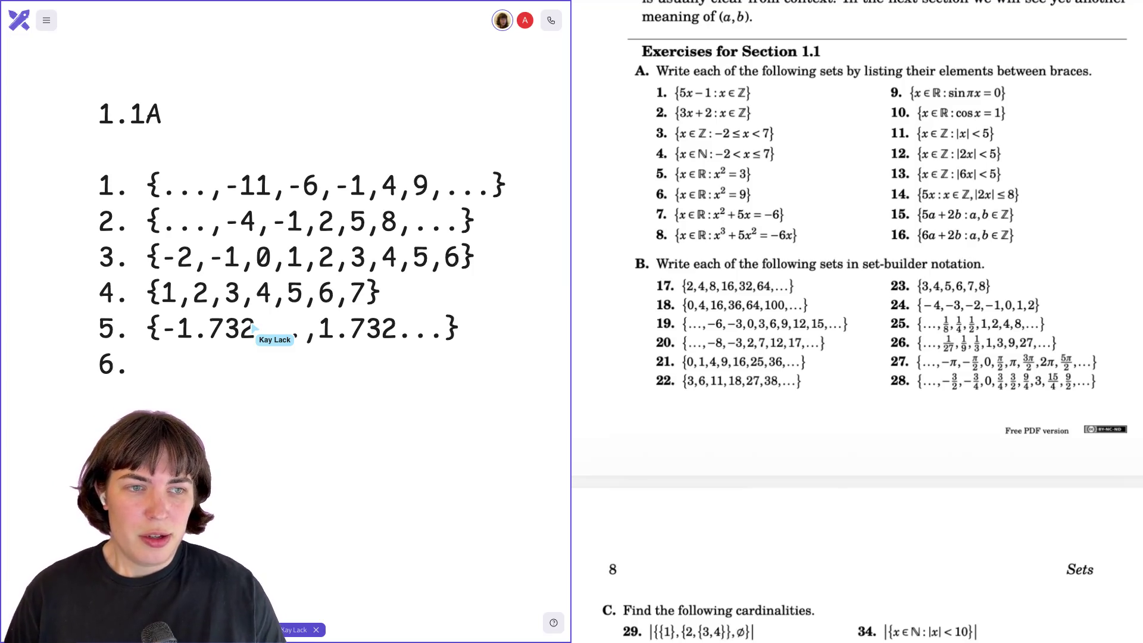
- Write answer 6 as {-3, 3}, fixing the mistyped 03
{"action": "type", "text": "{"}
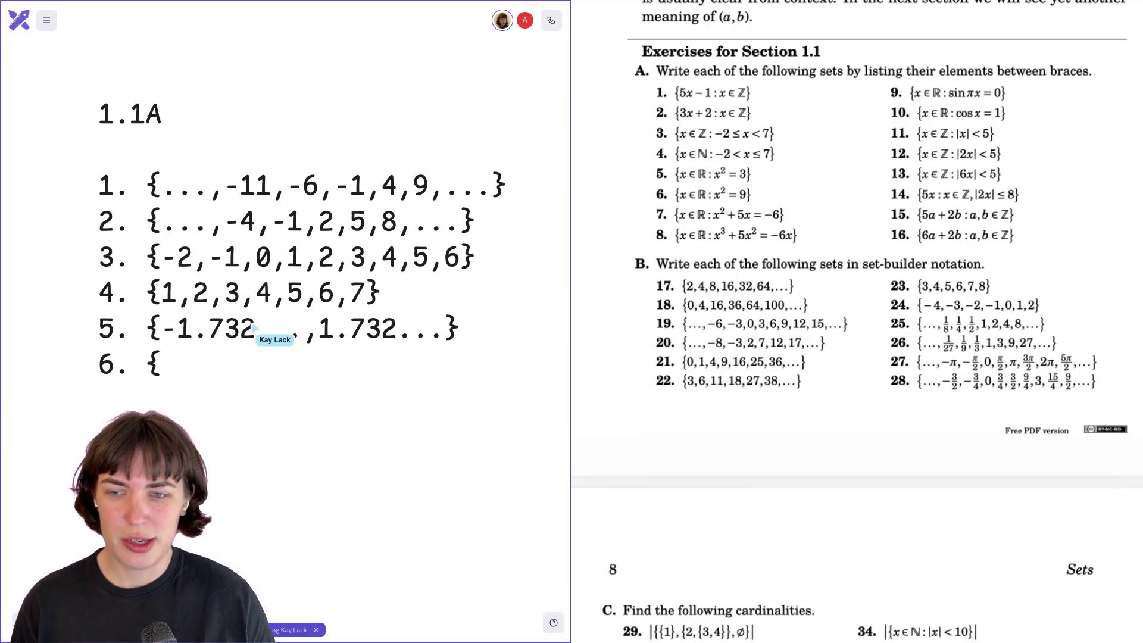
{"action": "type", "text": "03"}
{"action": "key", "text": "BackSpace"}
{"action": "key", "text": "BackSpace"}
{"action": "type", "text": "-3, 3}"}
{"action": "type", "text": "7. {"}
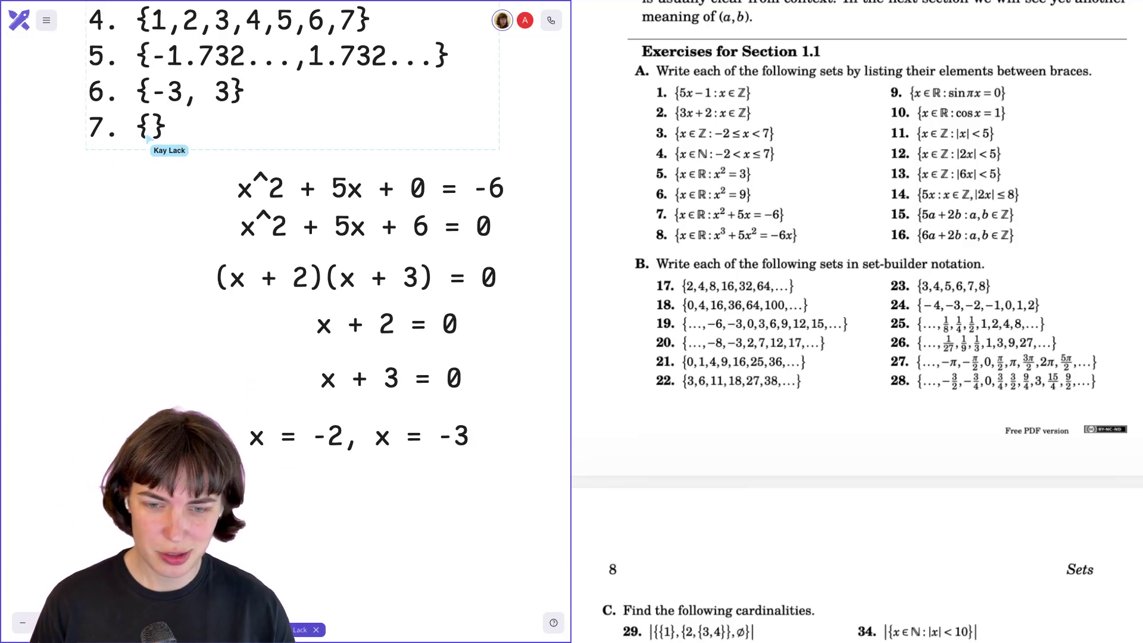
- Fill answer 7 with -2, -3 and delete all the worked quadratic equations
{"action": "type", "text": "-2, -3"}
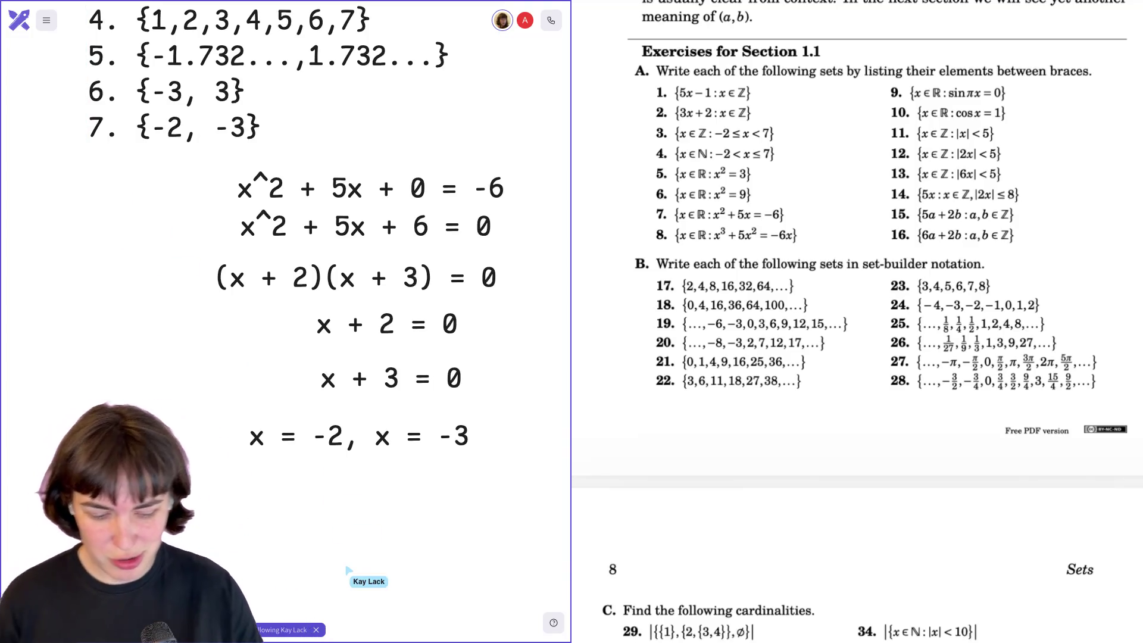
{"action": "scroll", "coordinate": [278, 172], "scroll_direction": "up", "scroll_amount": 1}
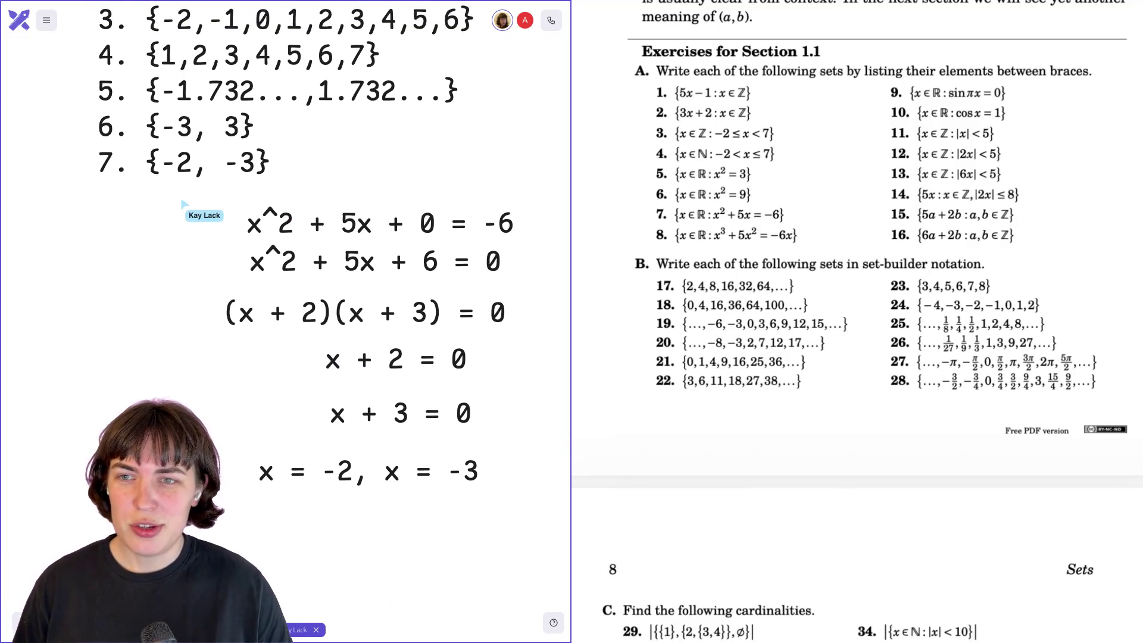
{"action": "left_click_drag", "start_coordinate": [197, 209], "coordinate": [512, 551]}
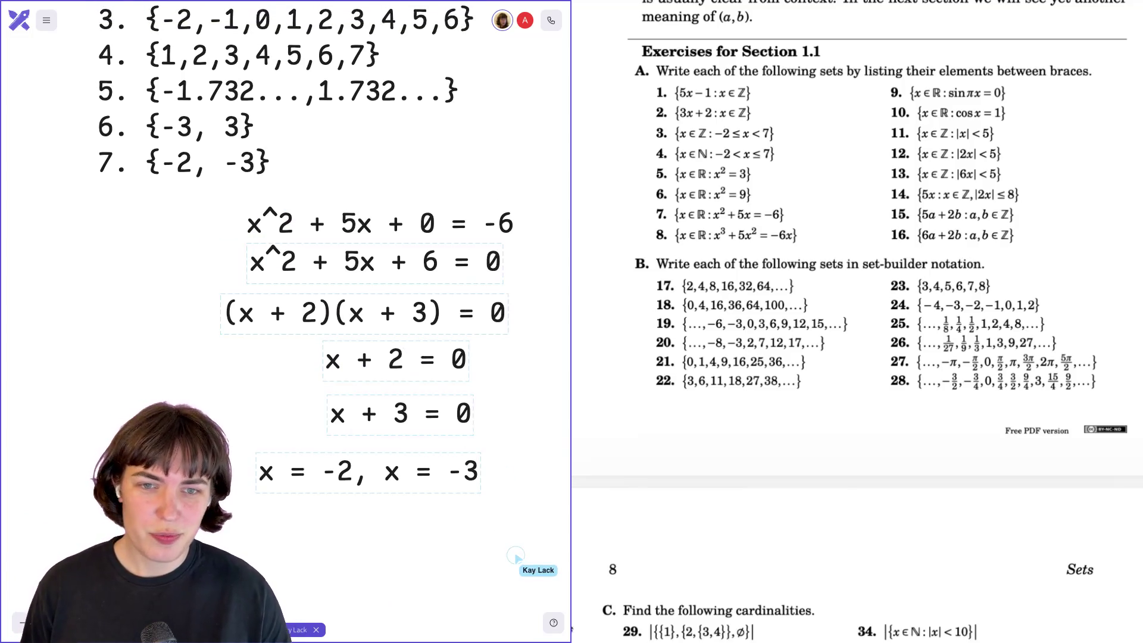
{"action": "left_click", "coordinate": [464, 230], "text": "shift"}
{"action": "key", "text": "Delete"}
{"action": "scroll", "coordinate": [327, 238], "scroll_direction": "up", "scroll_amount": 5}
{"action": "type", "text": "8."}
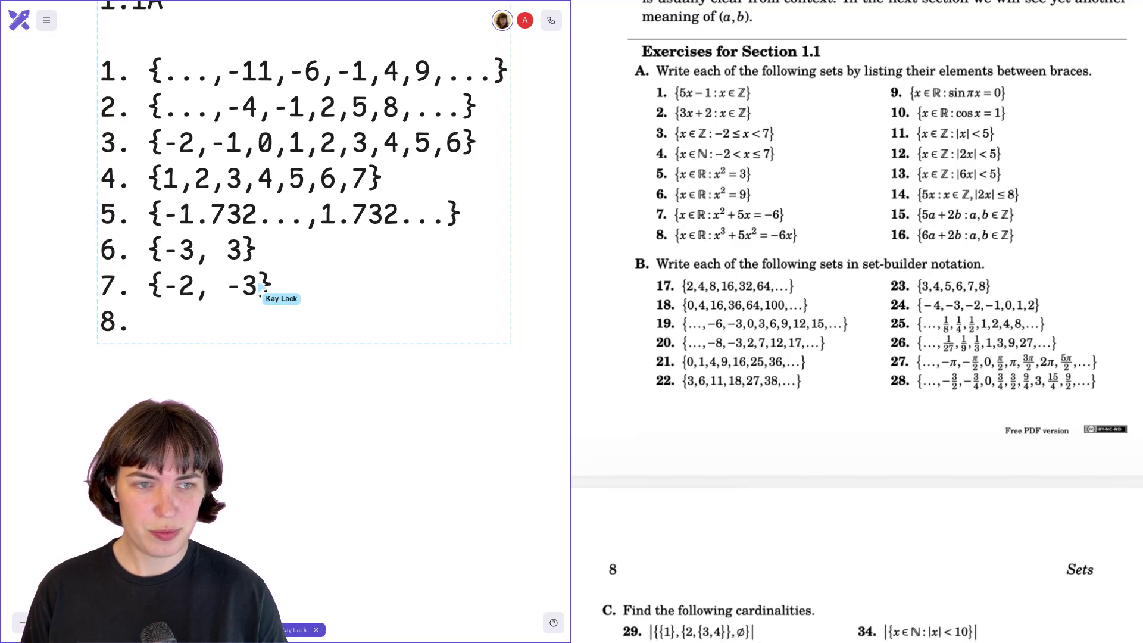
- Add the braces '{ }' after '8.' for its answer
{"action": "type", "text": "{ }"}
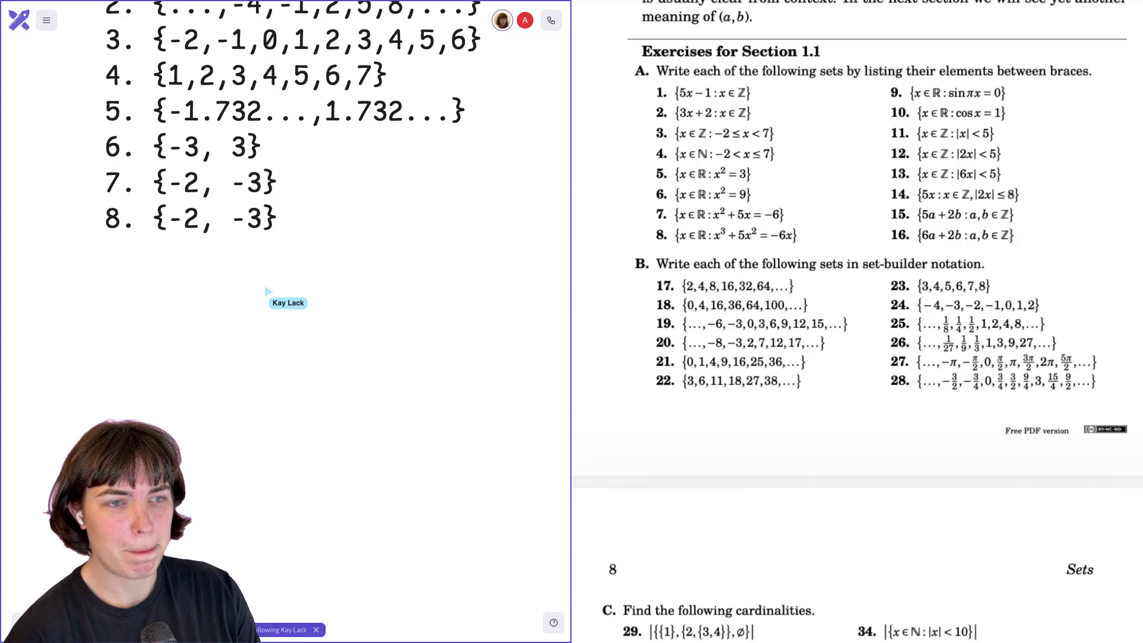
- Edit the list so answer 7 reads {-3, -2} and answer 8 reads {-3, -2, 0}
{"action": "left_click", "coordinate": [236, 213]}
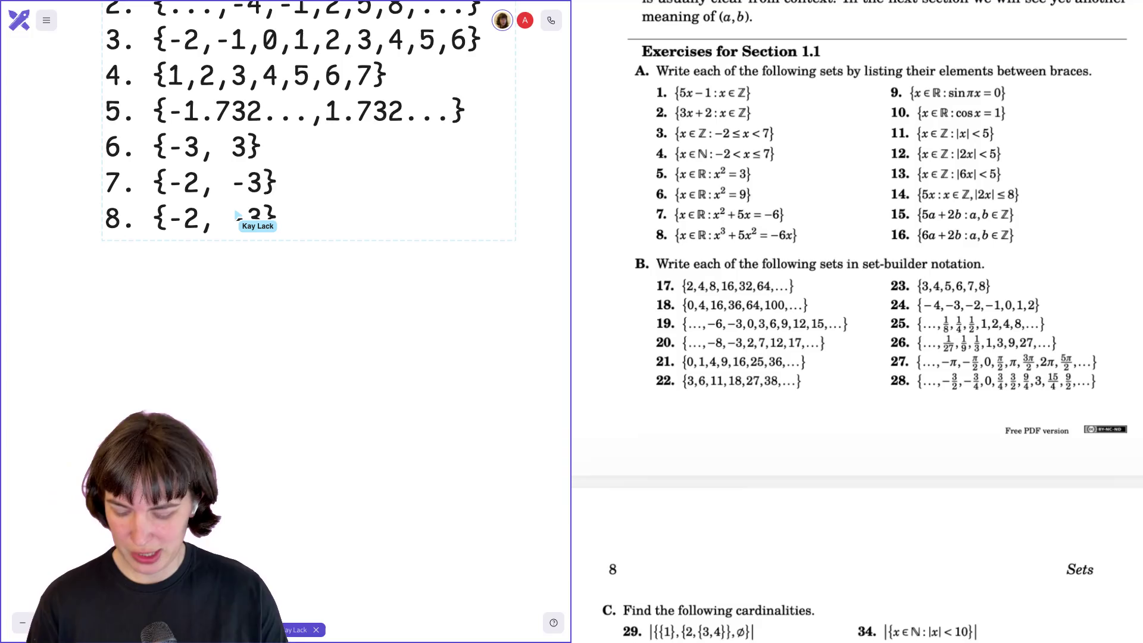
{"action": "key", "text": "BackSpace"}
{"action": "key", "text": "BackSpace"}
{"action": "key", "text": "BackSpace"}
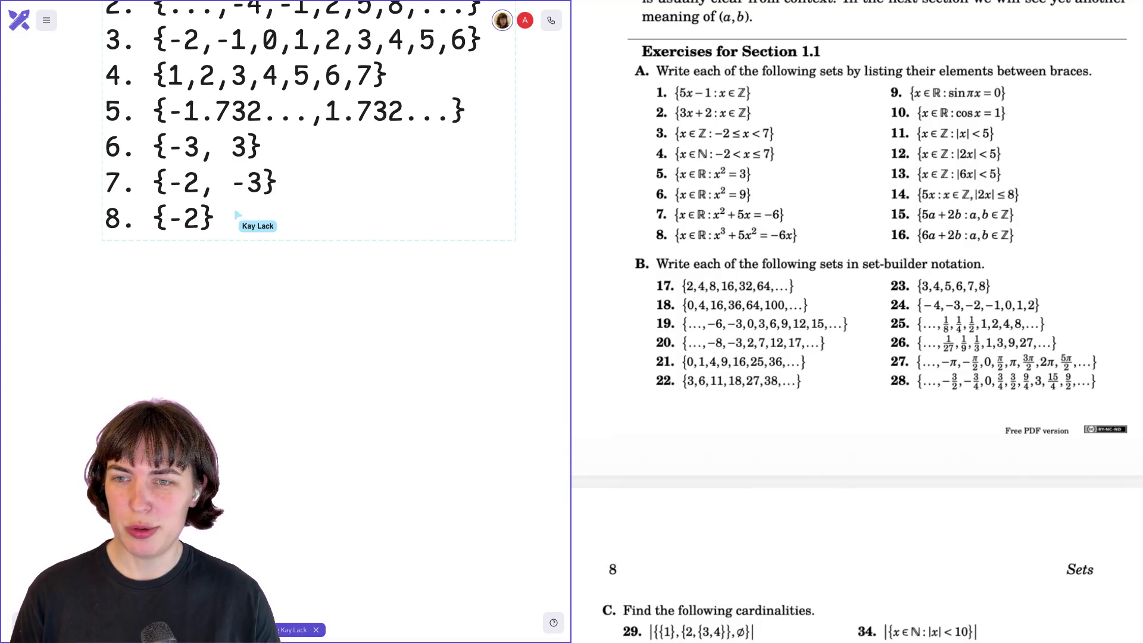
{"action": "type", "text": "-3,"}
{"action": "key", "text": "BackSpace"}
{"action": "type", "text": "3"}
{"action": "key", "text": "BackSpace"}
{"action": "type", "text": "2"}
{"action": "key", "text": "Down"}
{"action": "type", "text": ", 0"}
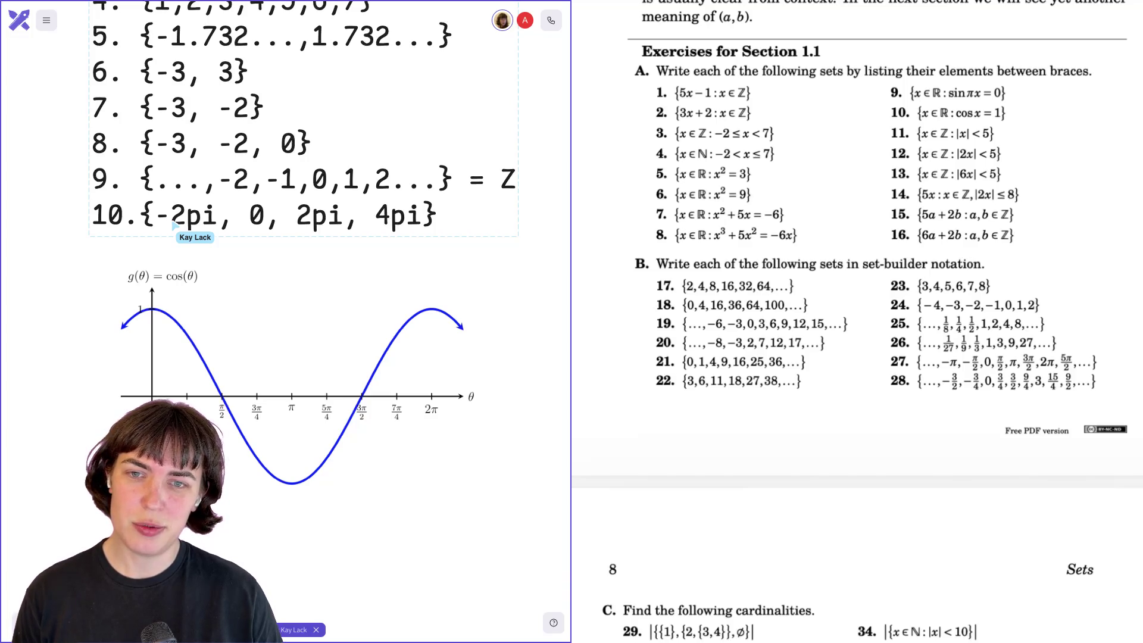
- Erase answer 10's listed values back to its brace and restart it as '{x in Z : 2n'
{"action": "key", "text": "BackSpace"}
{"action": "key", "text": "BackSpace"}
{"action": "key", "text": "BackSpace"}
{"action": "type", "text": "x"}
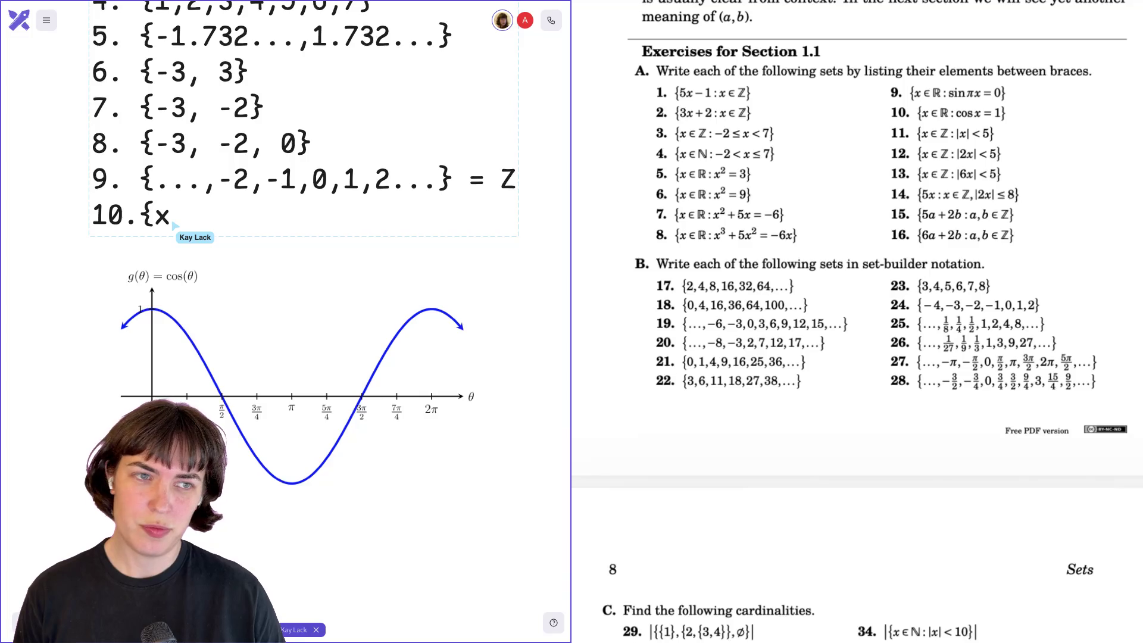
{"action": "type", "text": " in"}
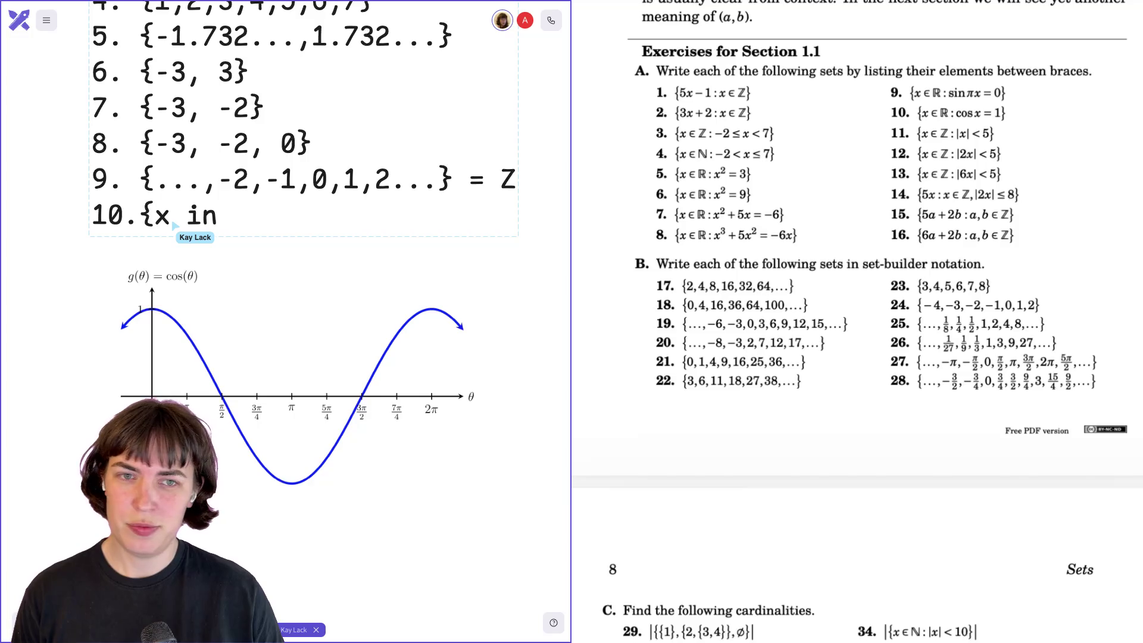
{"action": "type", "text": " Z"}
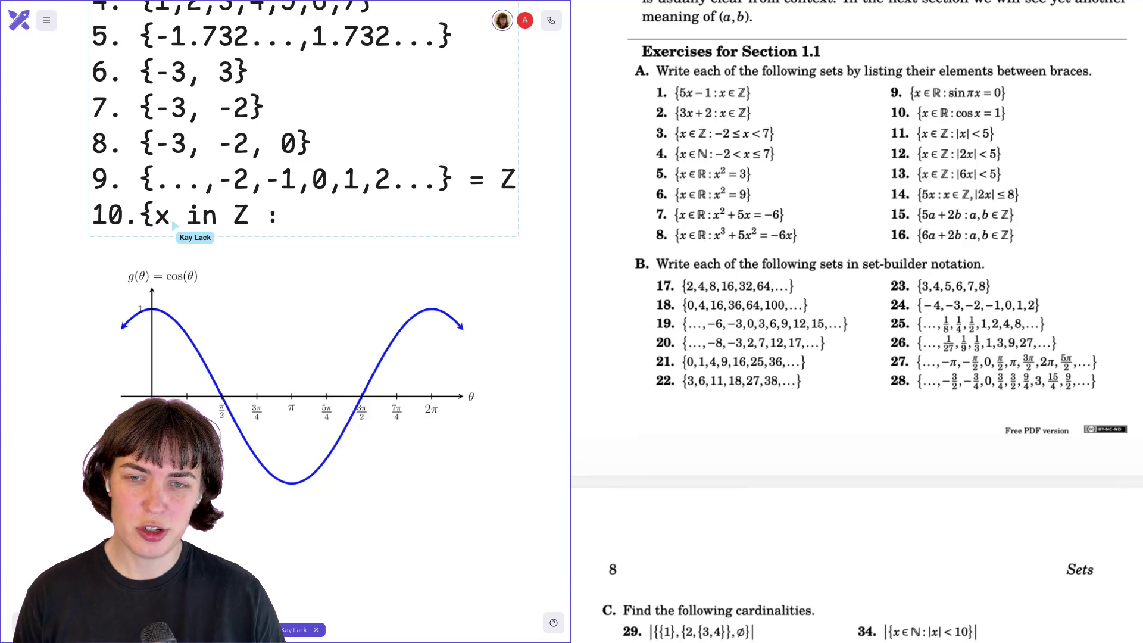
{"action": "type", "text": " : 2n"}
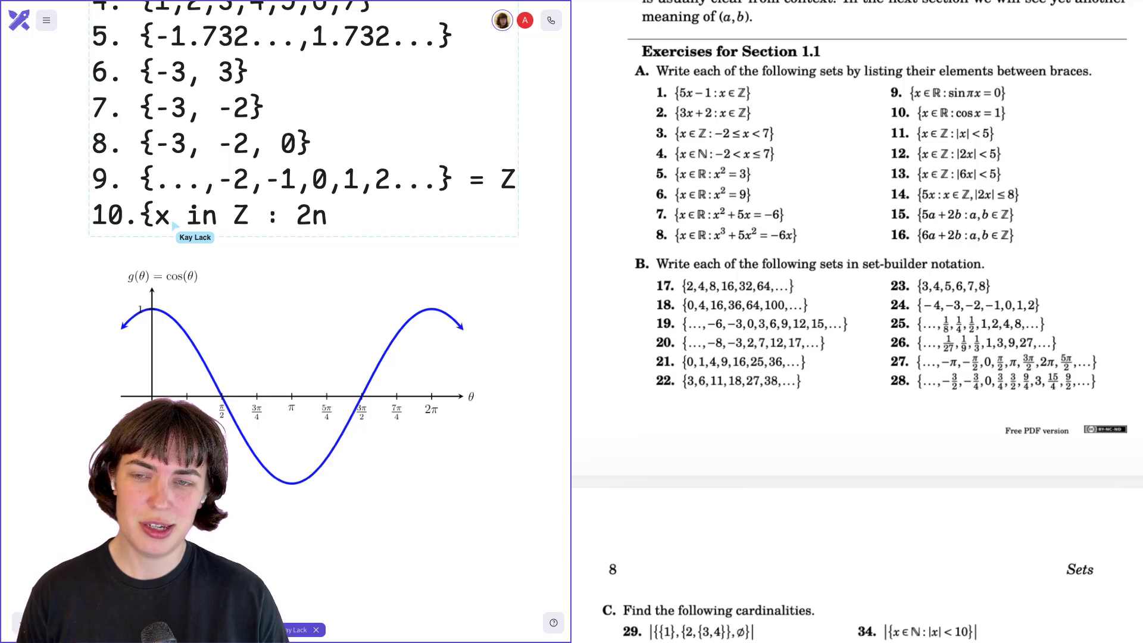
- Rewrite answer 10 in set-builder form as {2n*pi : n in Z}, replacing x with n
{"action": "type", "text": "*pi"}
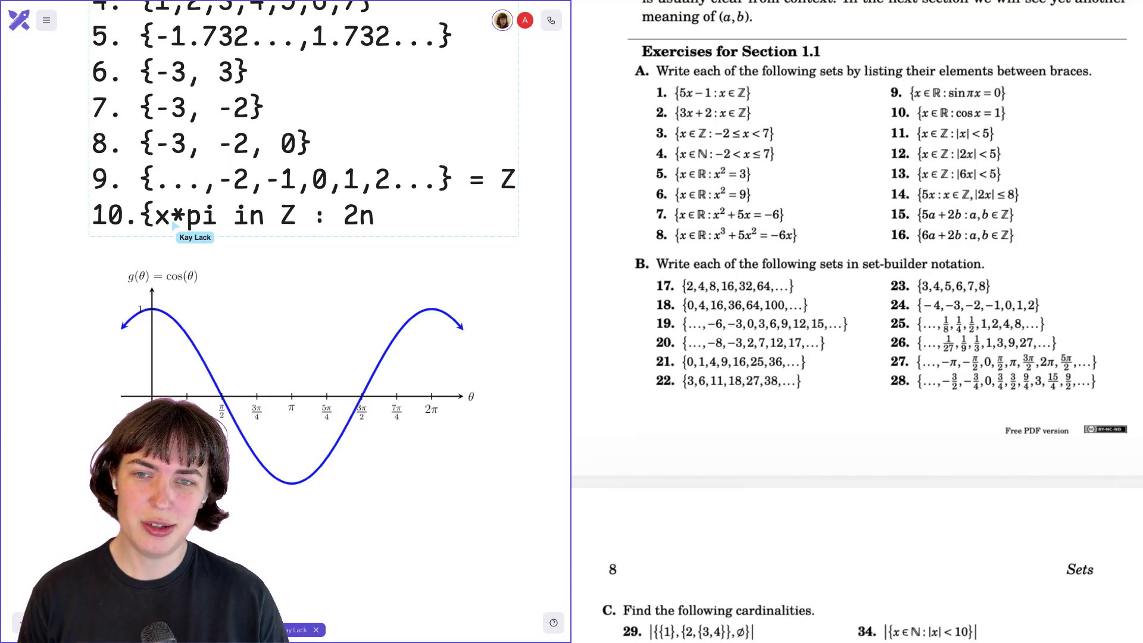
{"action": "left_click", "coordinate": [315, 260]}
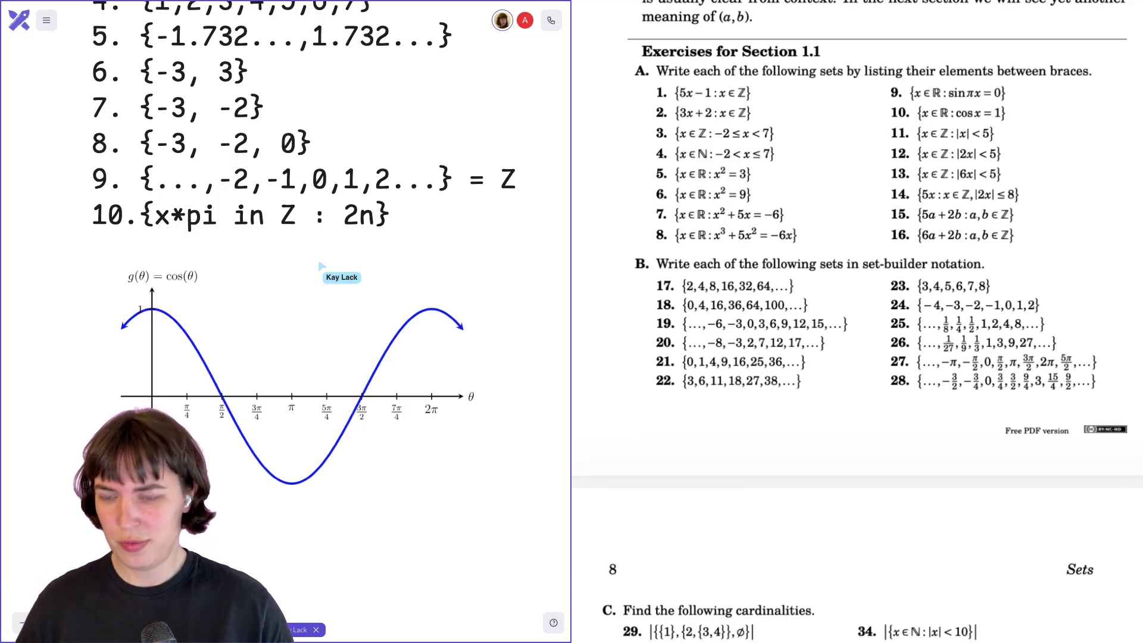
{"action": "type", "text": "2"}
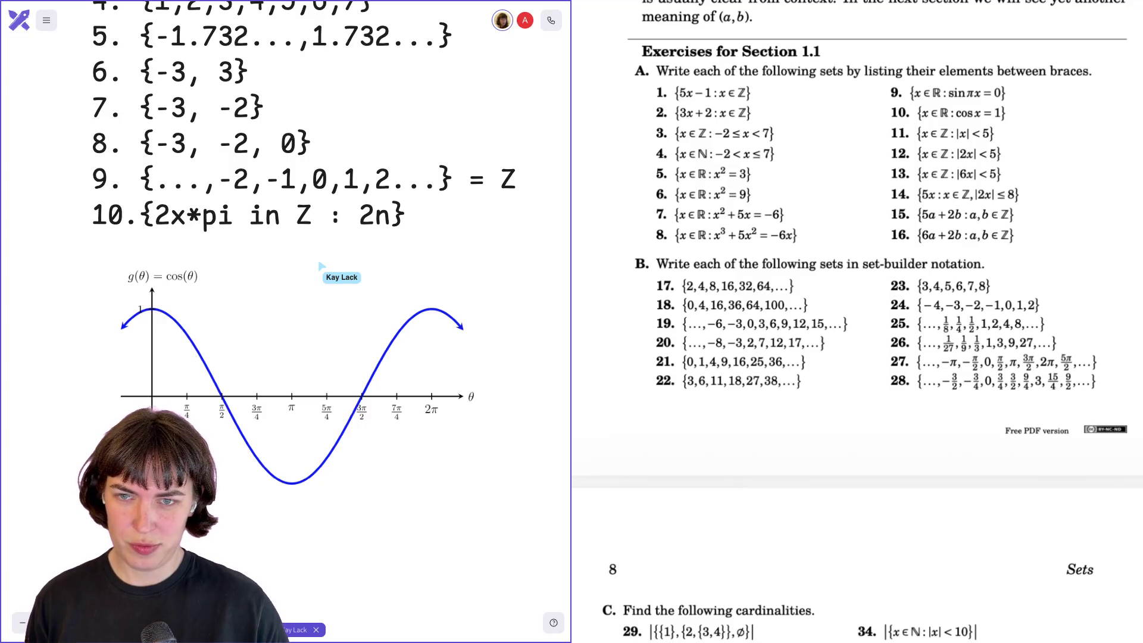
{"action": "key", "text": "shift+End"}
{"action": "key", "text": "BackSpace"}
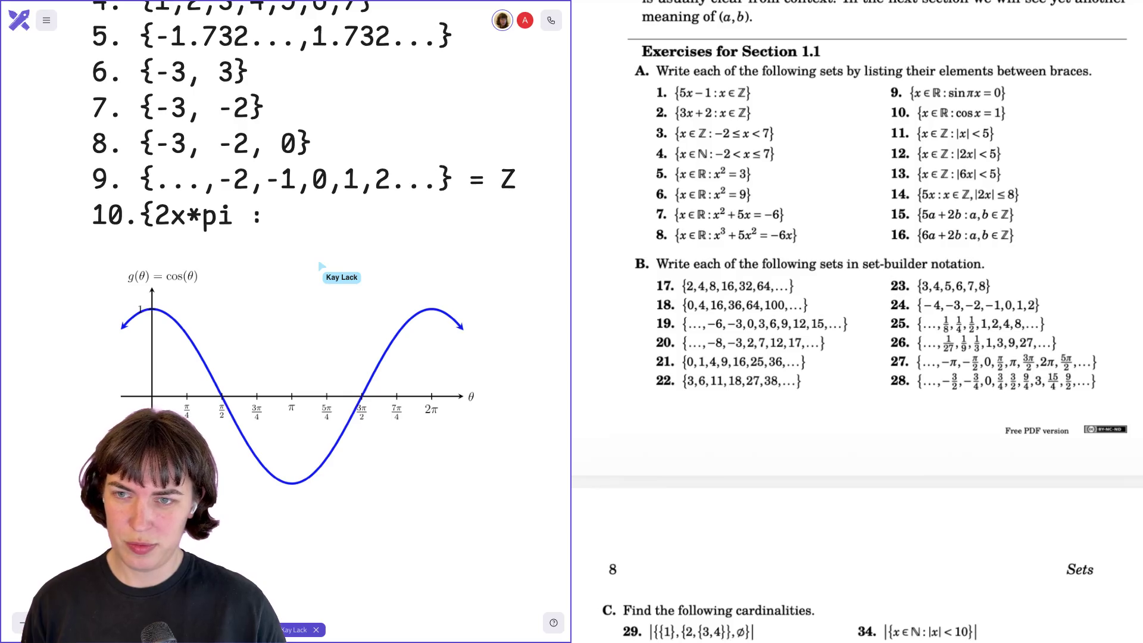
{"action": "key", "text": "BackSpace"}
{"action": "type", "text": "n*pi : n"}
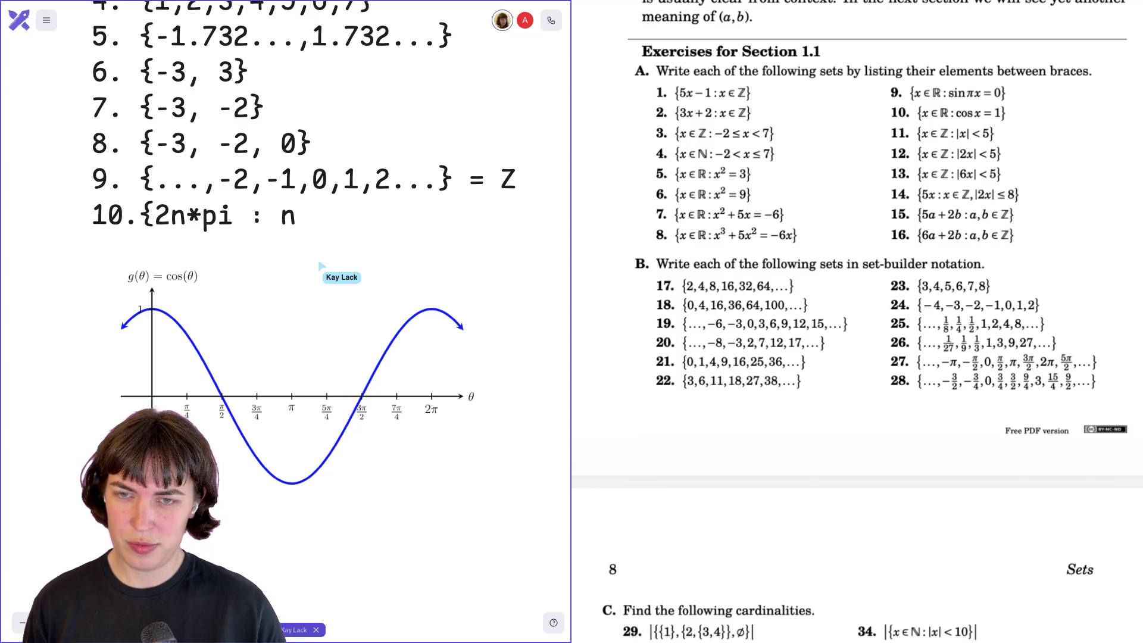
{"action": "type", "text": " in Z}"}
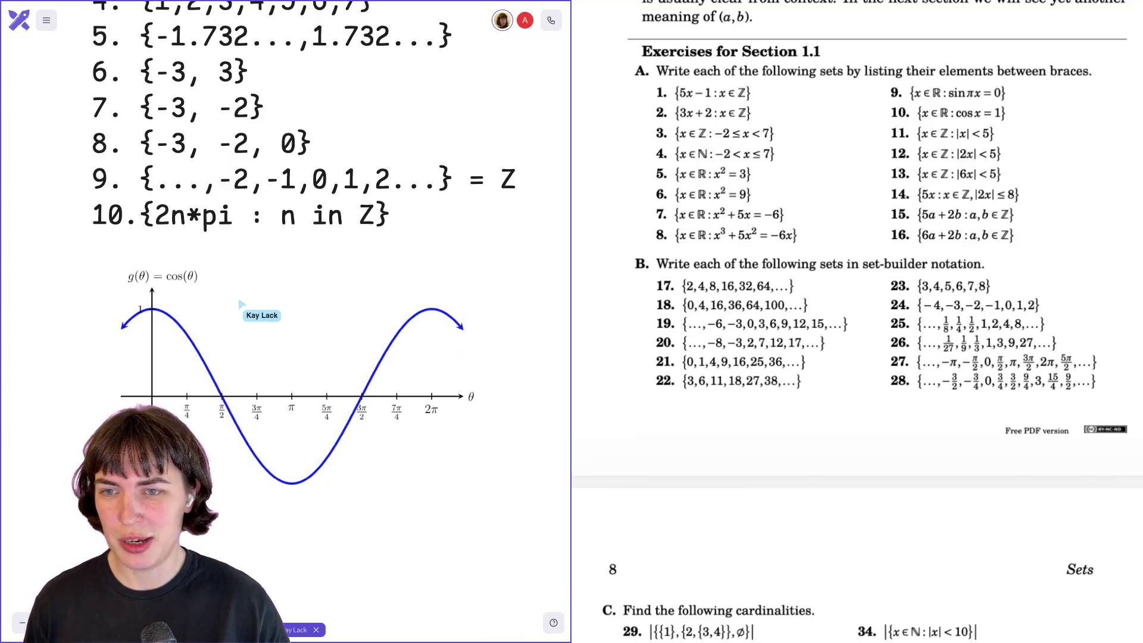
{"action": "left_click_drag", "start_coordinate": [132, 319], "coordinate": [122, 326]}
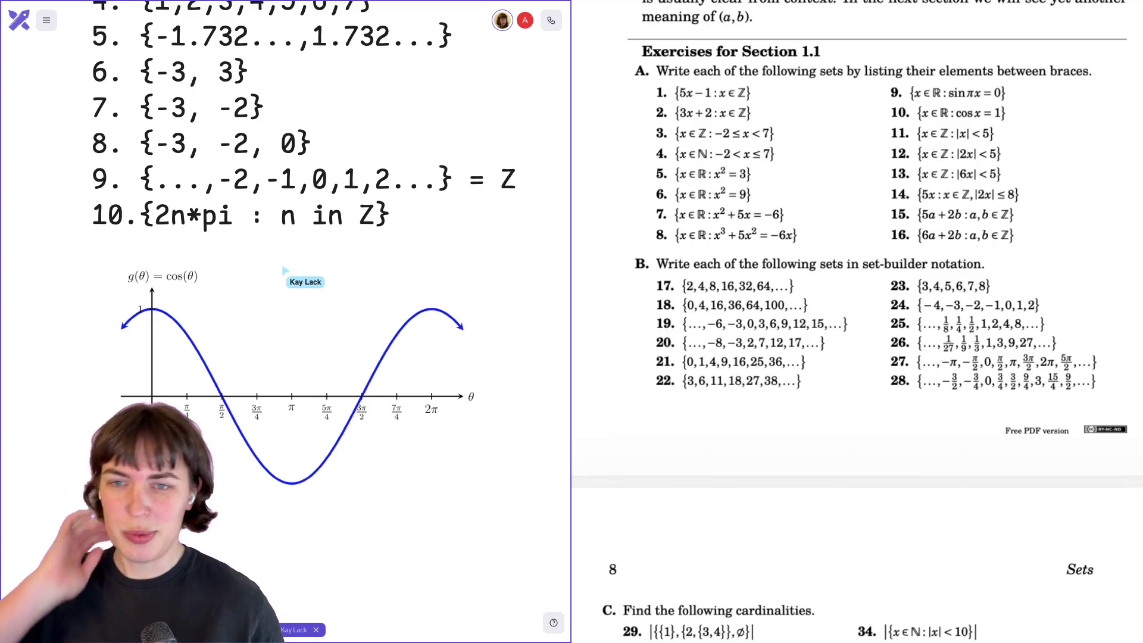
- Move the cosine graph down and left and add a scratch note 'n=2201' beside it
{"action": "left_click_drag", "start_coordinate": [388, 265], "coordinate": [357, 295]}
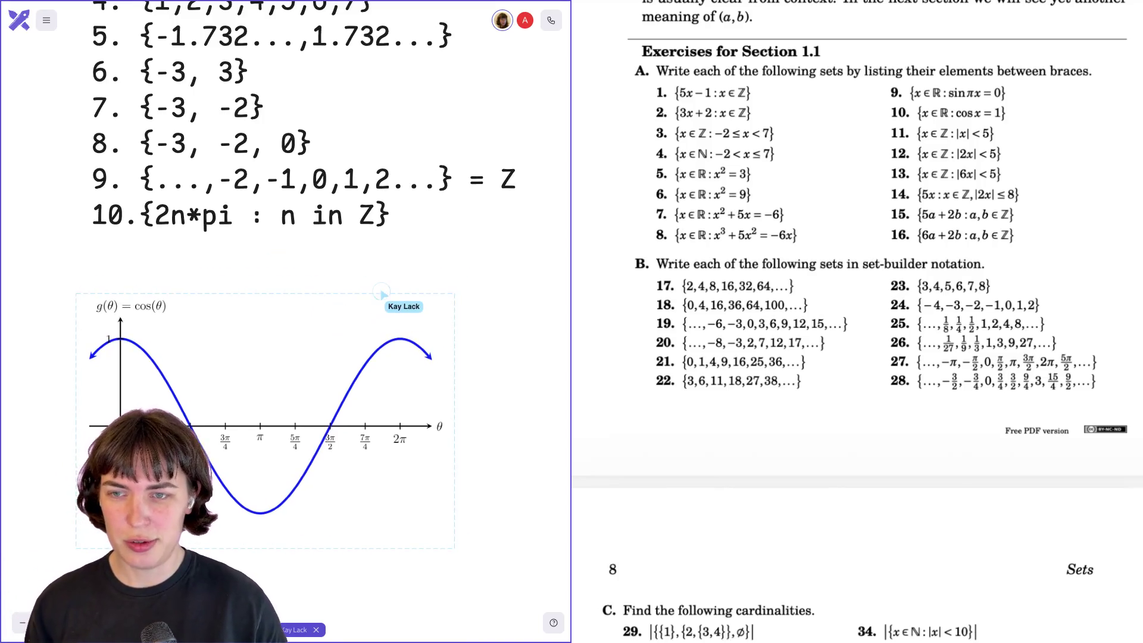
{"action": "double_click", "coordinate": [365, 275]}
{"action": "type", "text": "n=2201"}
{"action": "type", "text": "11."}
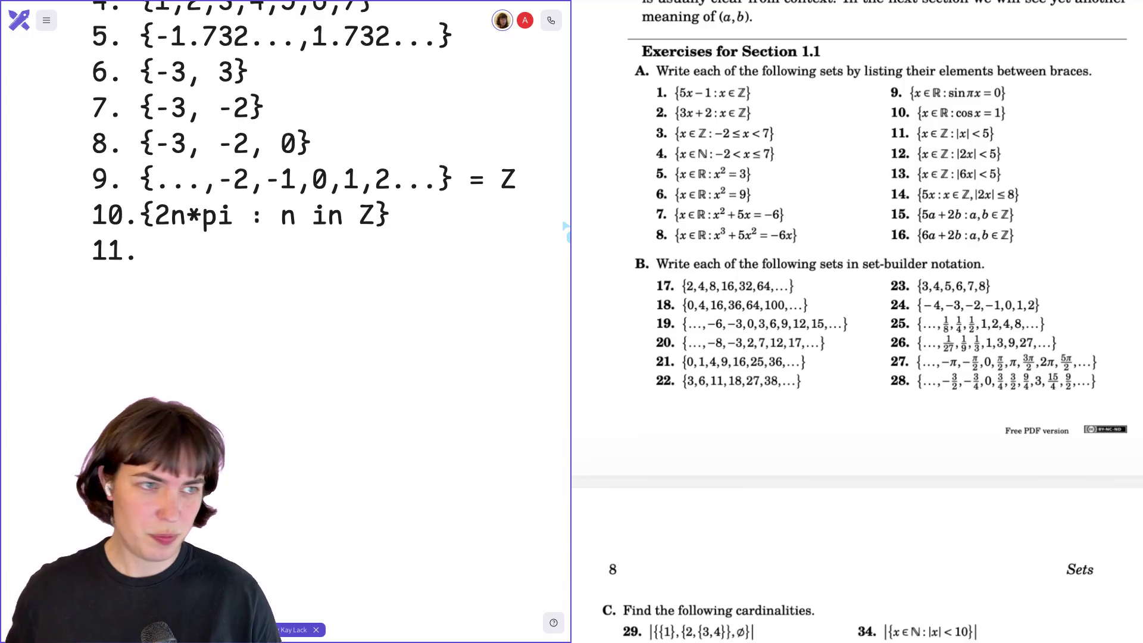
- Write answer 11 as {-4,-3,-2,-1,0,1,2,3,4}, correcting the mistyped -1
{"action": "type", "text": "{"}
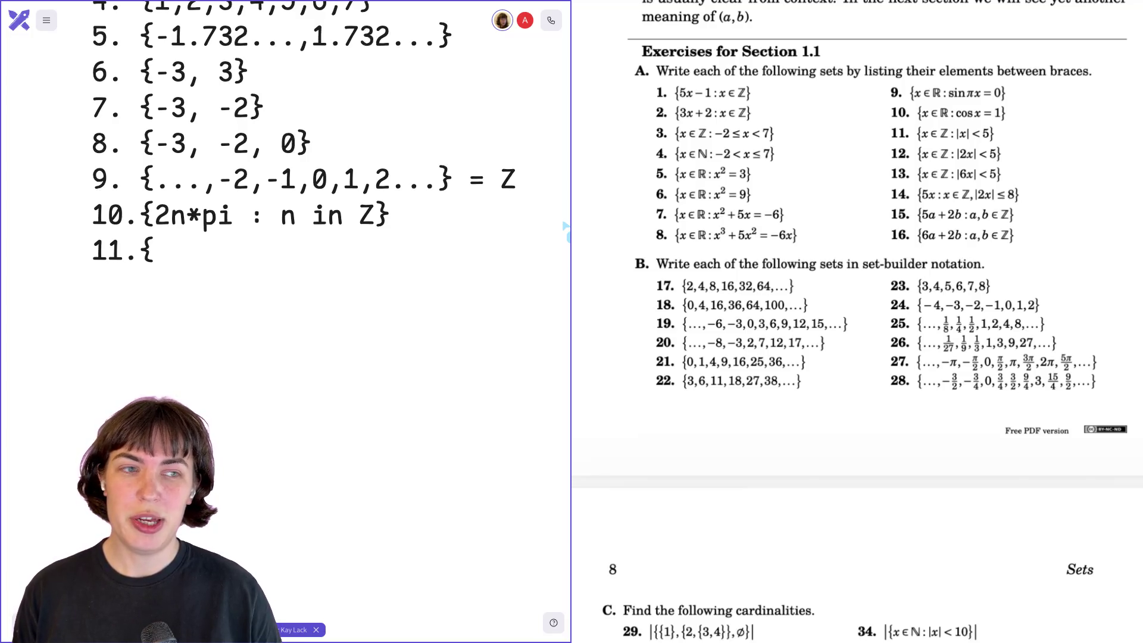
{"action": "type", "text": "-4,"}
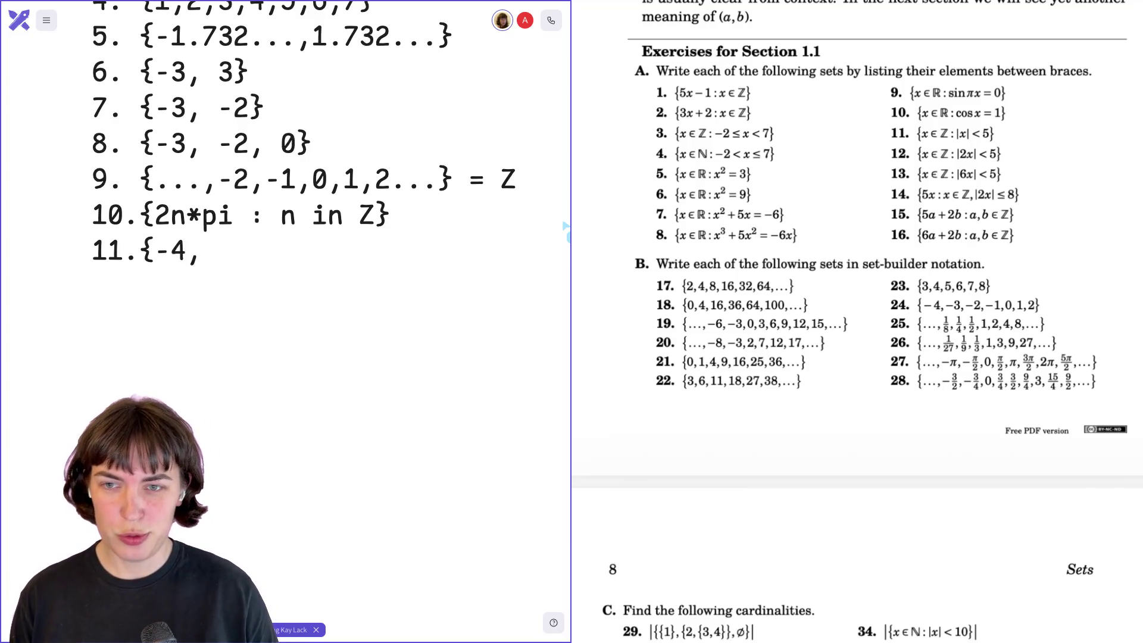
{"action": "type", "text": "-3,-2,"}
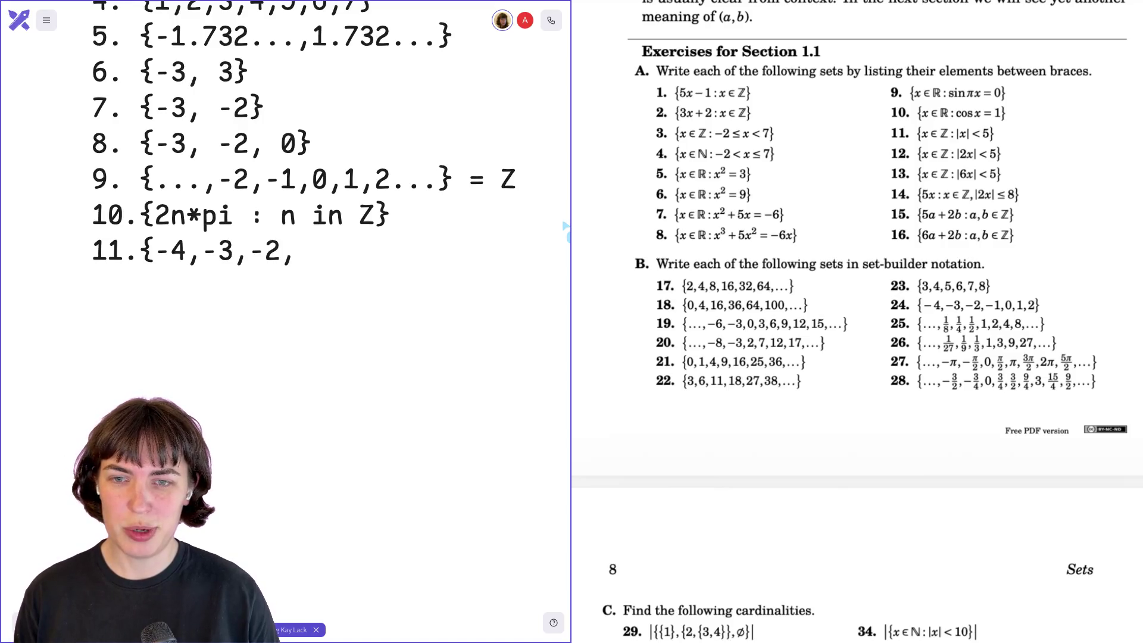
{"action": "type", "text": "-1,0,-1,"}
{"action": "key", "text": "BackSpace"}
{"action": "key", "text": "BackSpace"}
{"action": "key", "text": "BackSpace"}
{"action": "type", "text": "1,2,3,4}"}
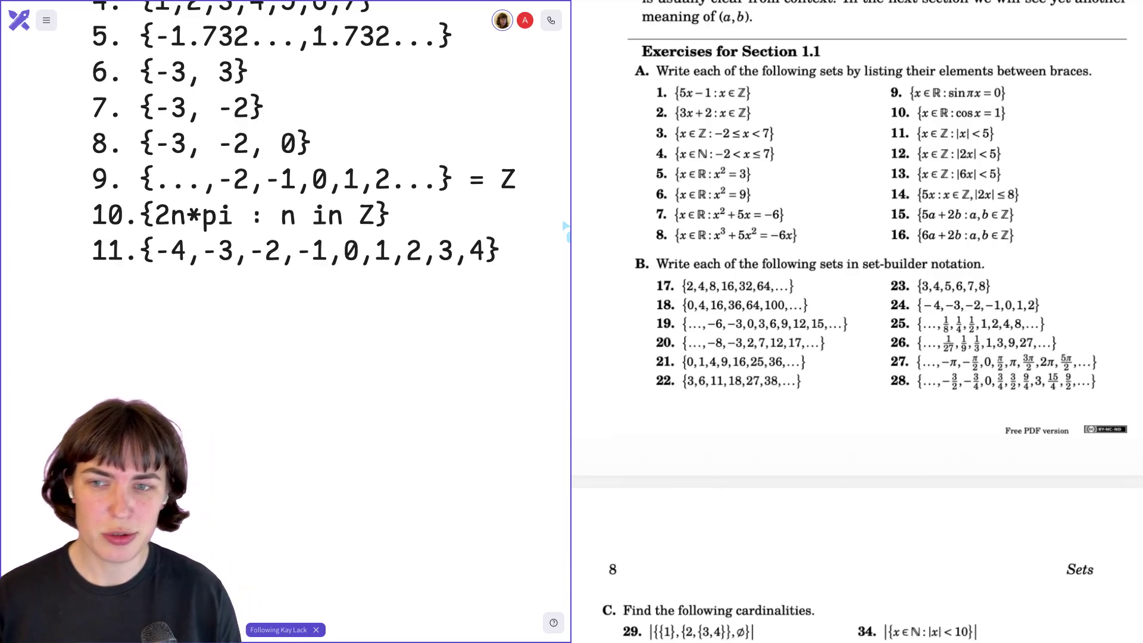
- Add answer 12 as {-2,-1,0,1,2} on a new line and begin line 13
{"action": "key", "text": "Return"}
{"action": "type", "text": "12.{"}
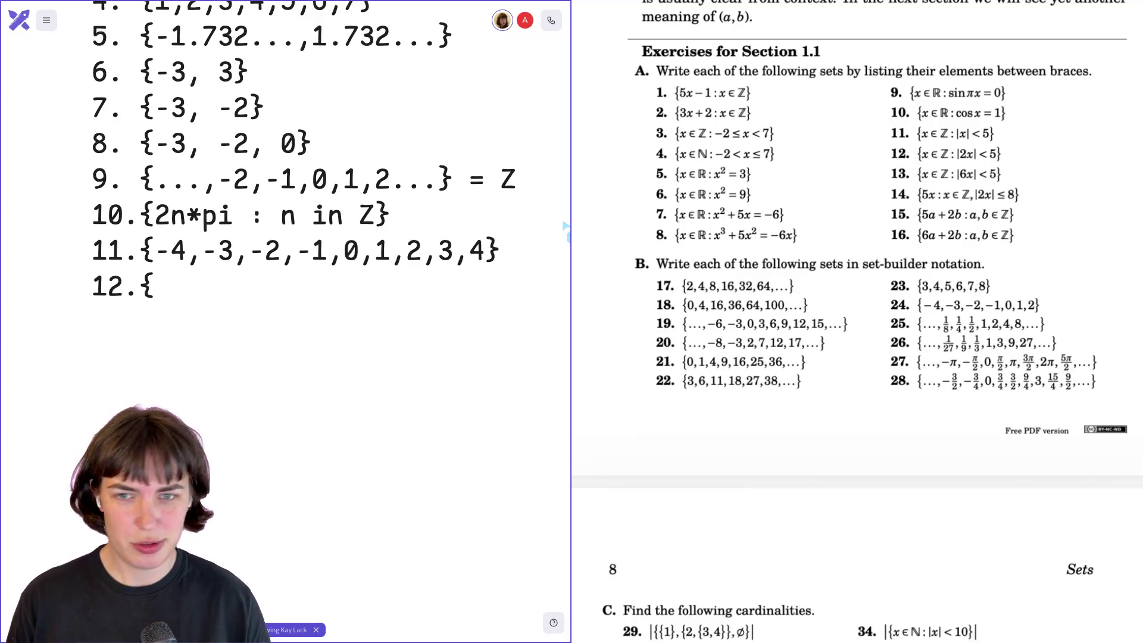
{"action": "type", "text": "-2,"}
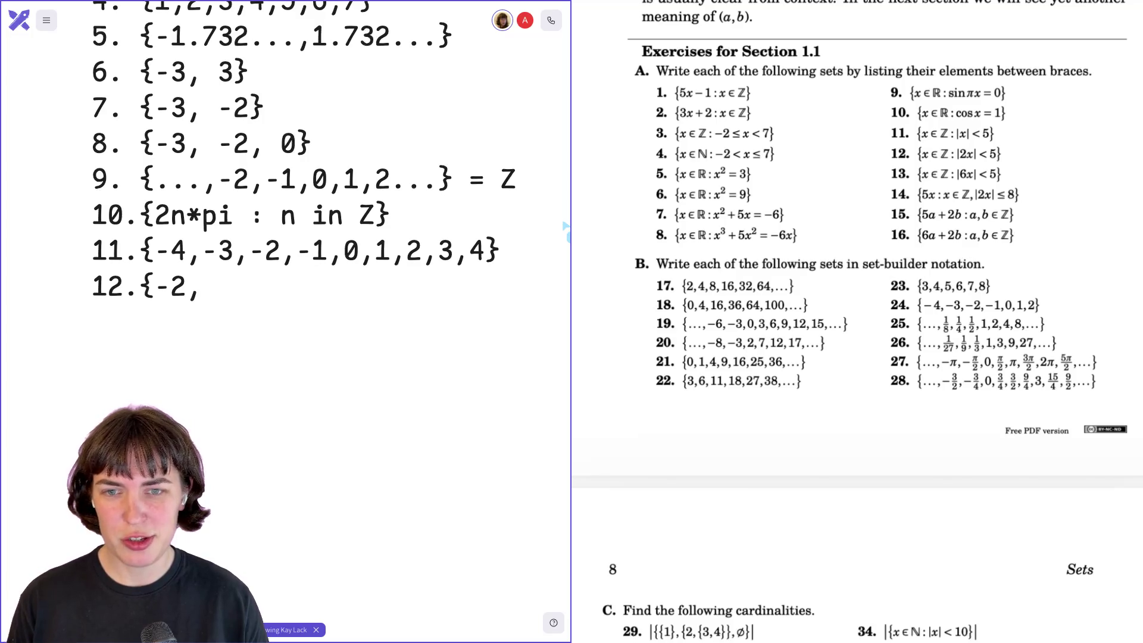
{"action": "type", "text": "-1,0,1,2} "}
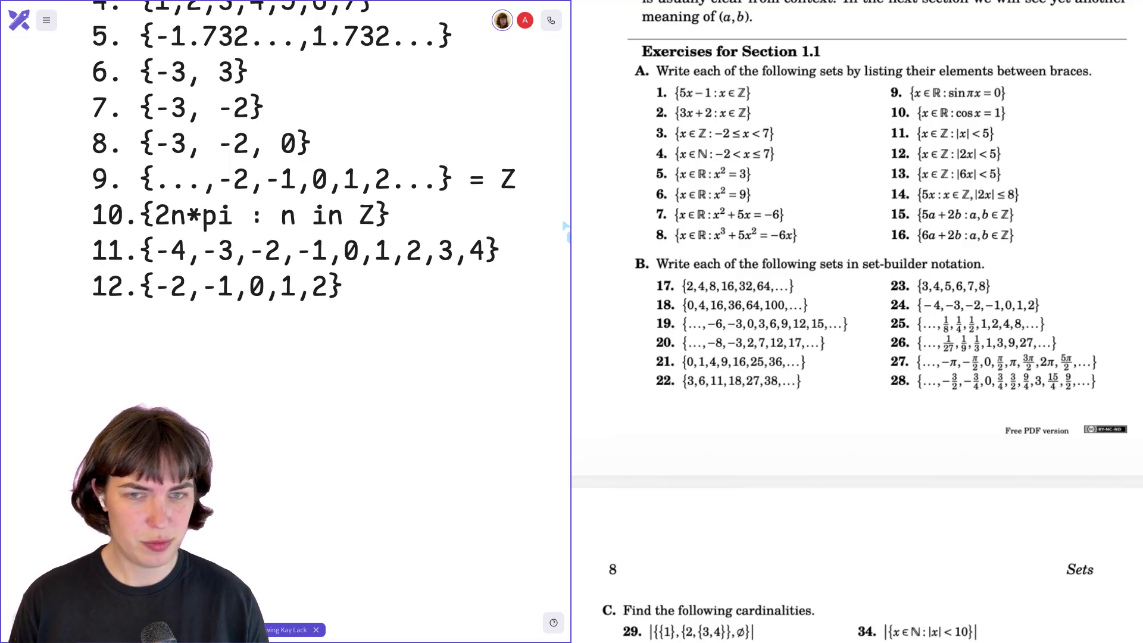
{"action": "type", "text": "13."}
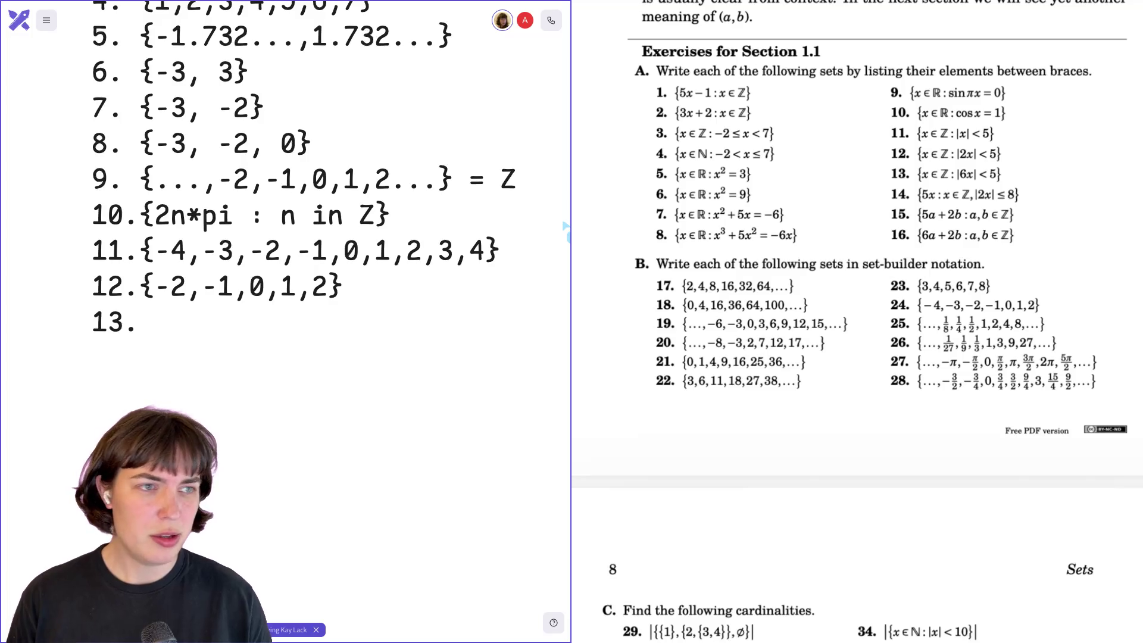
{"action": "type", "text": "{"}
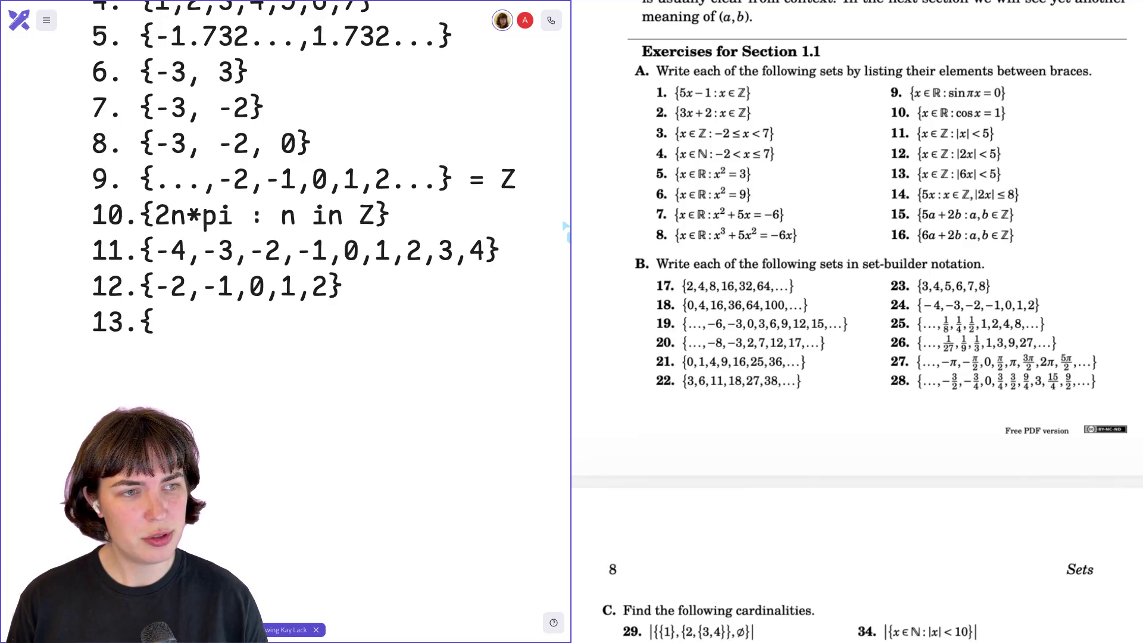
- Complete answer 13 as {0} and start line 14 as '14.{0'
{"action": "type", "text": "{"}
{"action": "key", "text": "BackSpace"}
{"action": "type", "text": "0}"}
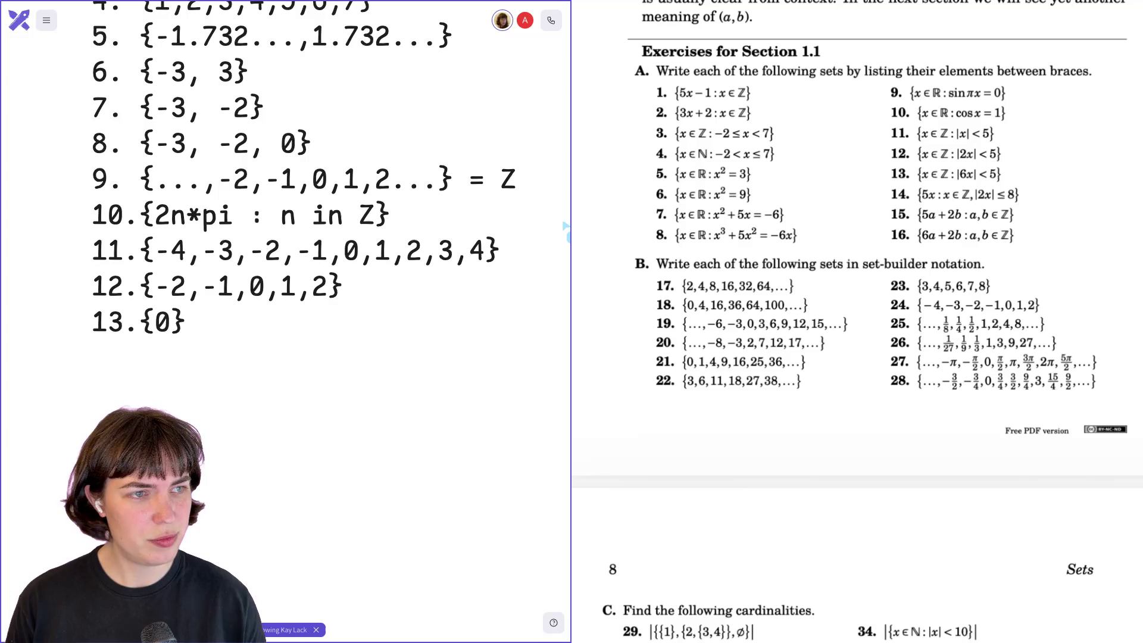
{"action": "key", "text": "Return"}
{"action": "type", "text": "14.{"}
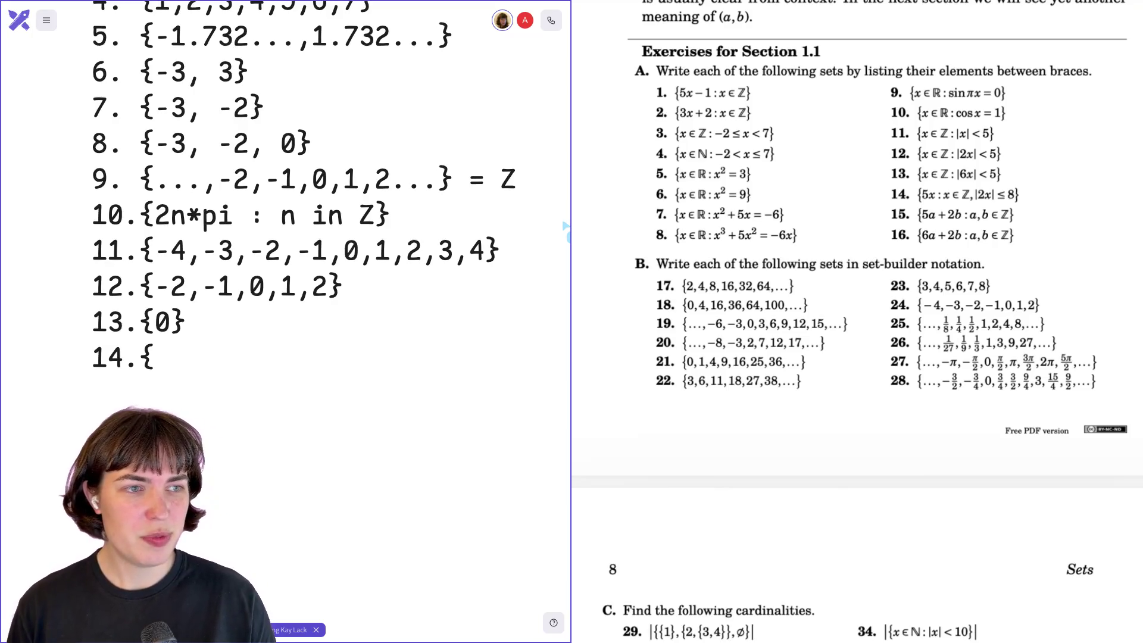
{"action": "type", "text": "0,5,10,15,20,25"}
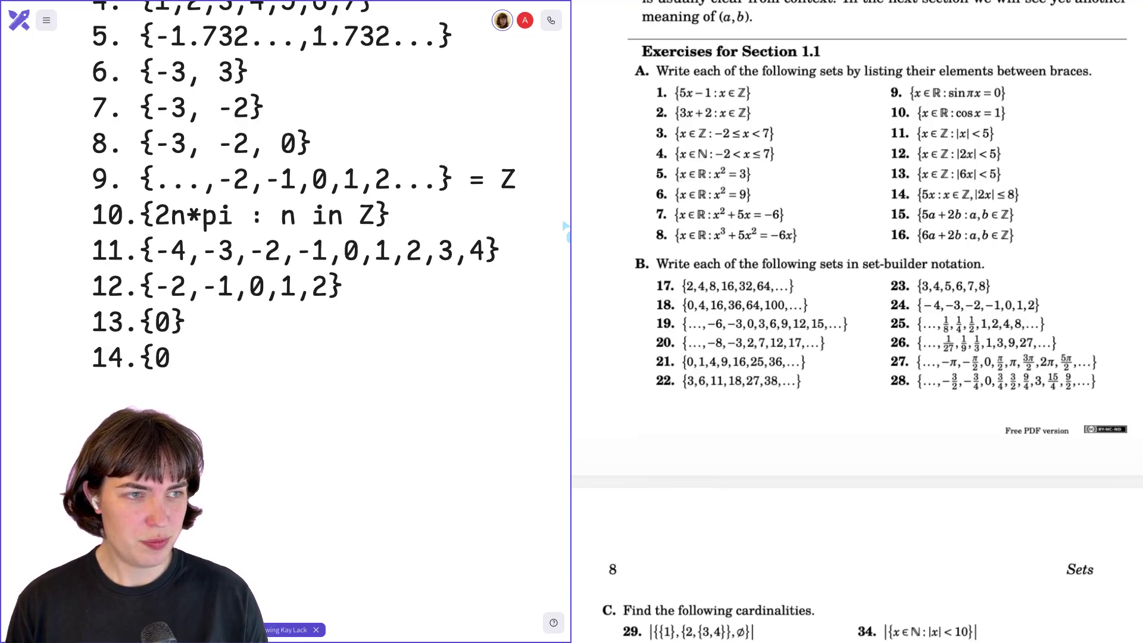
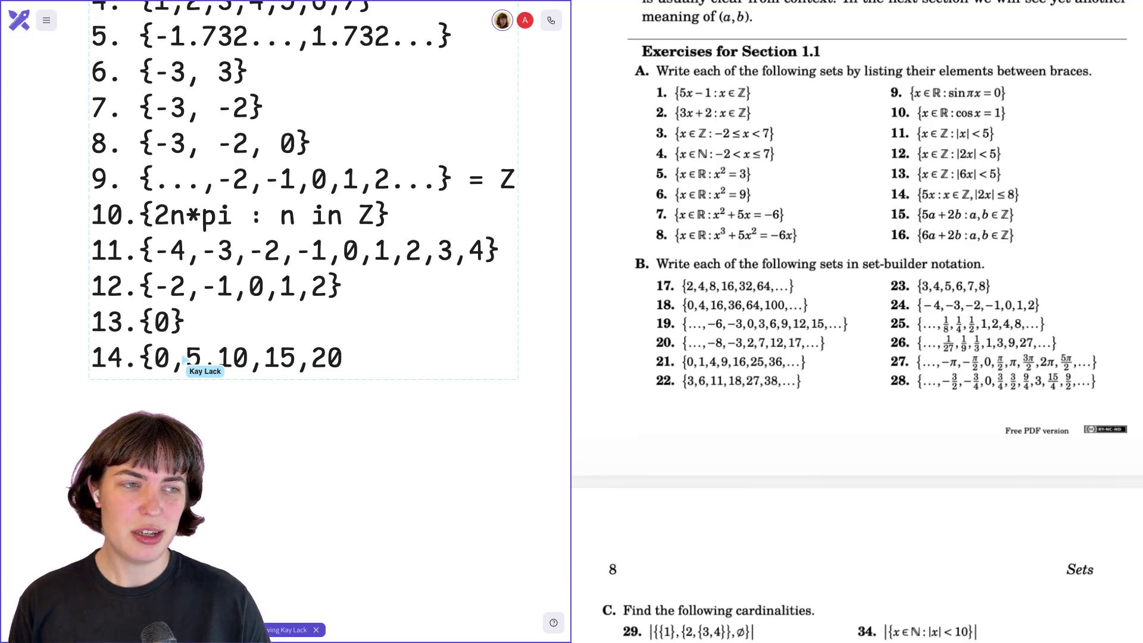
- Drop the extra 25 from answer 14 and prepend -20, -15, -10, -5 so it spans -20 to 20
{"action": "type", "text": ","}
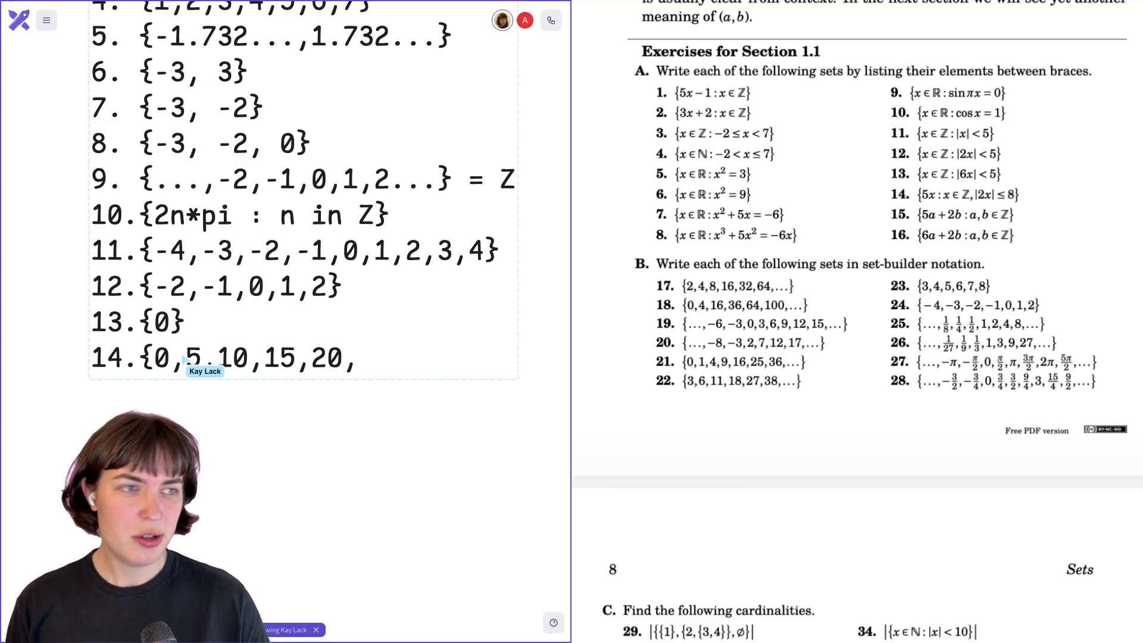
{"action": "type", "text": "25"}
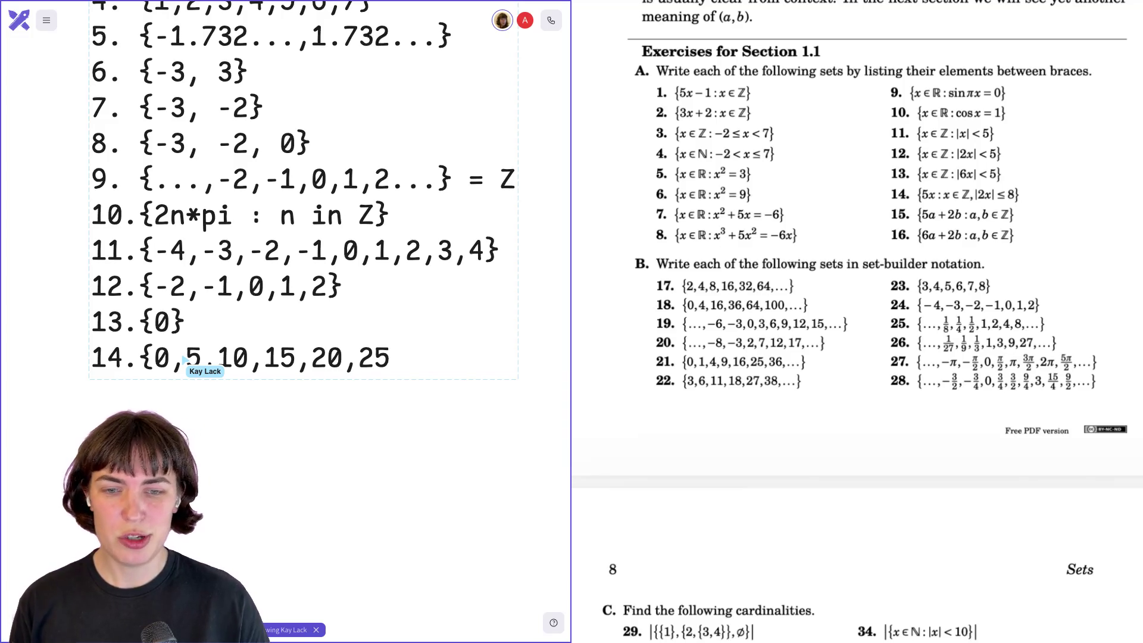
{"action": "key", "text": "BackSpace"}
{"action": "key", "text": "BackSpace"}
{"action": "key", "text": "BackSpace"}
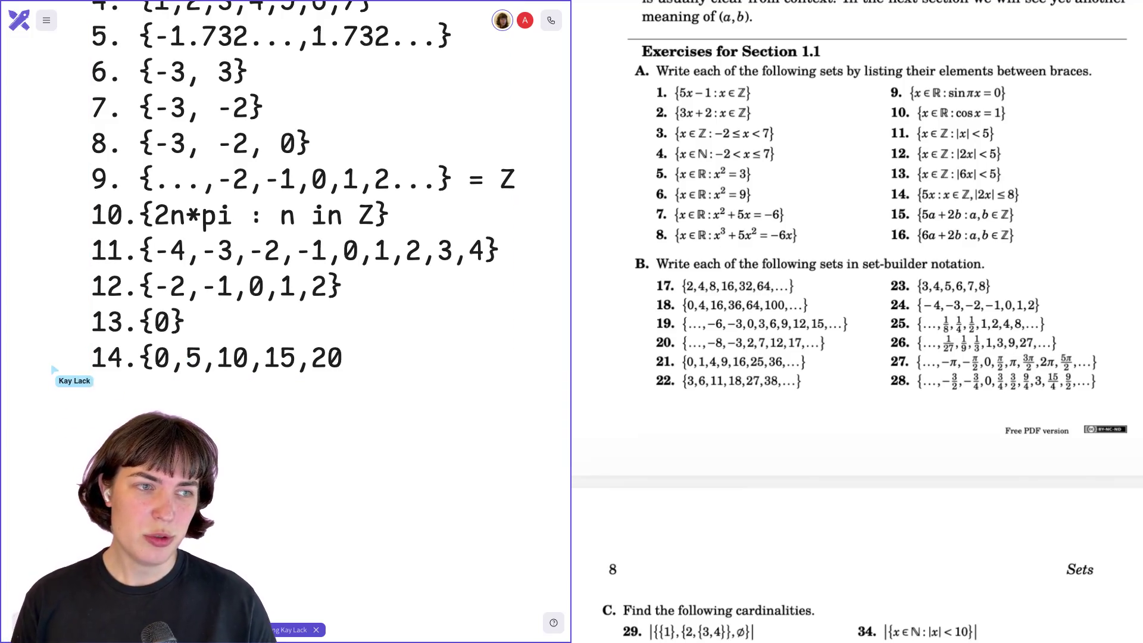
{"action": "left_click", "coordinate": [87, 368]}
{"action": "type", "text": ","}
{"action": "key", "text": "Left"}
{"action": "type", "text": "-5"}
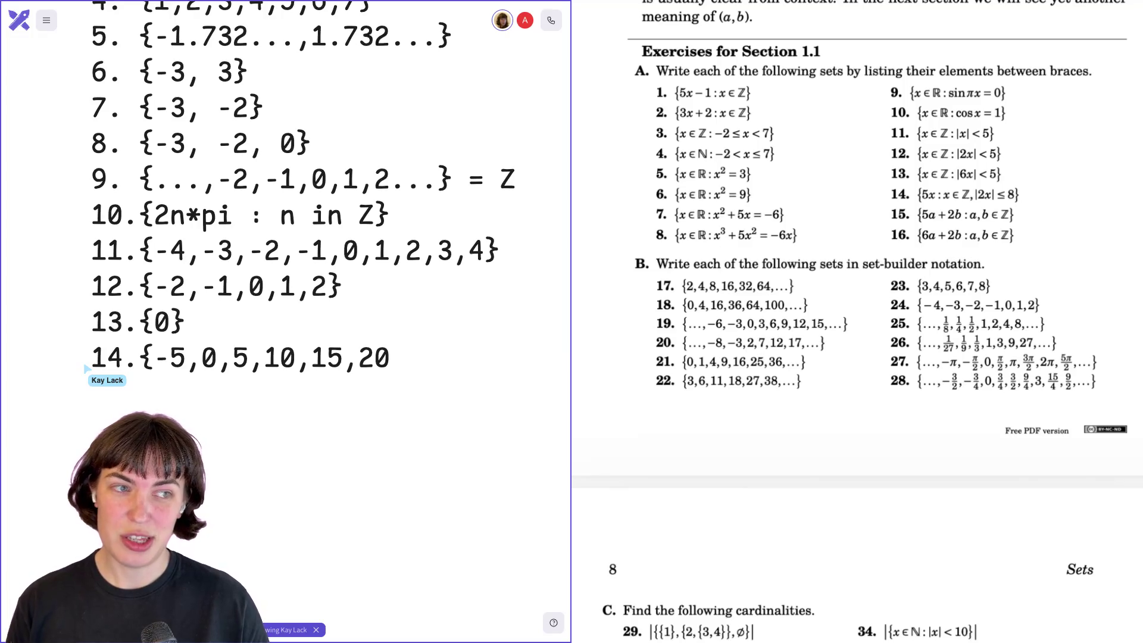
{"action": "type", "text": "-10,"}
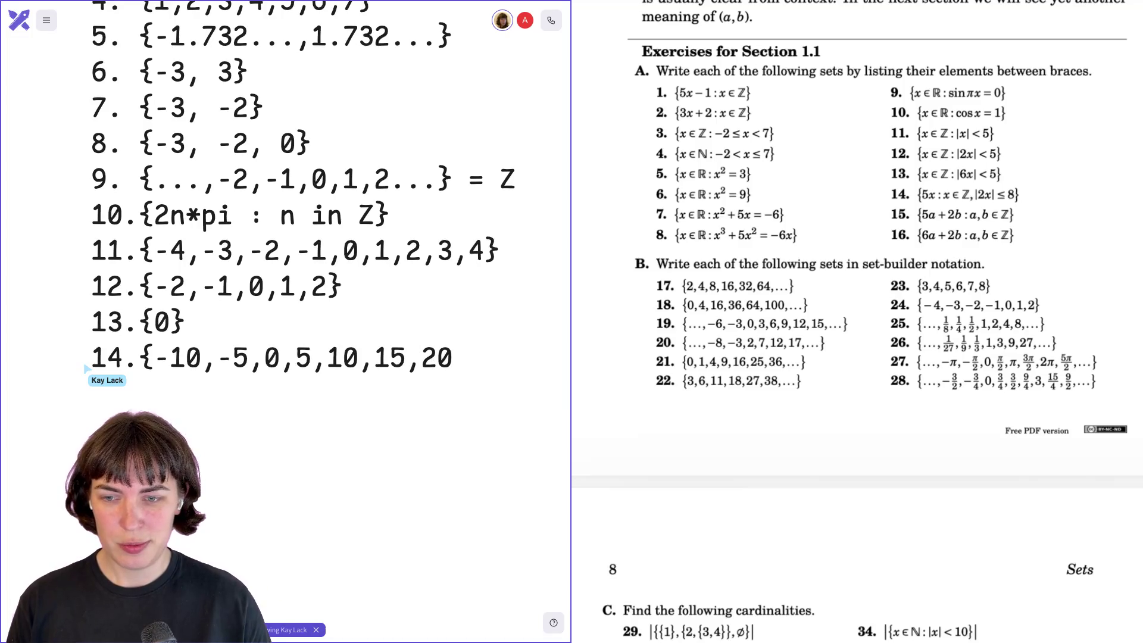
{"action": "type", "text": "-5,0,5,10,15"}
{"action": "left_click", "coordinate": [154, 357]}
{"action": "type", "text": ",20"}
{"action": "key", "text": "BackSpace"}
{"action": "key", "text": "BackSpace"}
{"action": "type", "text": "-20"}
{"action": "type", "text": "15.{0,   5"}
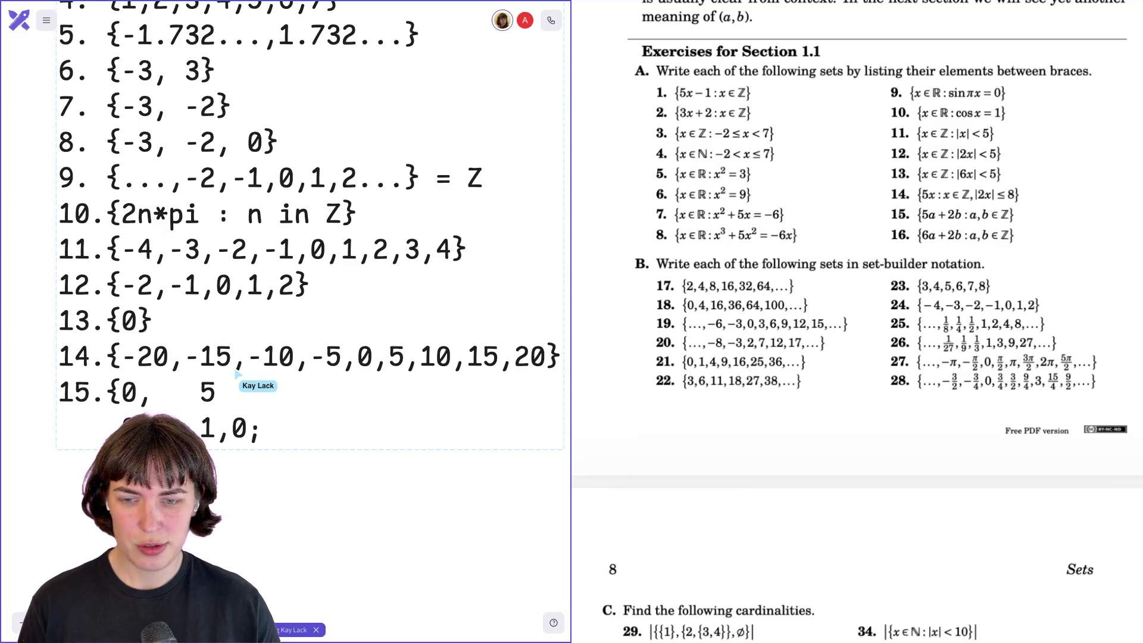
- Type the exercise 15 a,b scratch pairs (0,12; 1,17; 2,1), correcting stray characters
{"action": "type", "text": "1,1"}
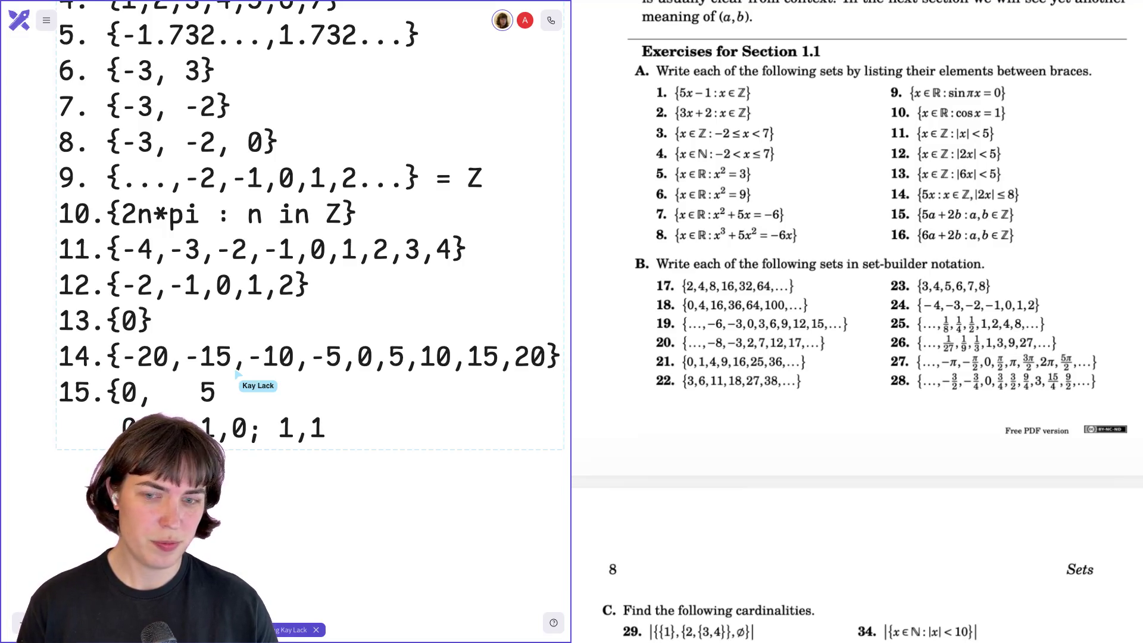
{"action": "key", "text": "BackSpace"}
{"action": "key", "text": "BackSpace"}
{"action": "key", "text": "BackSpace"}
{"action": "type", "text": "0,1"}
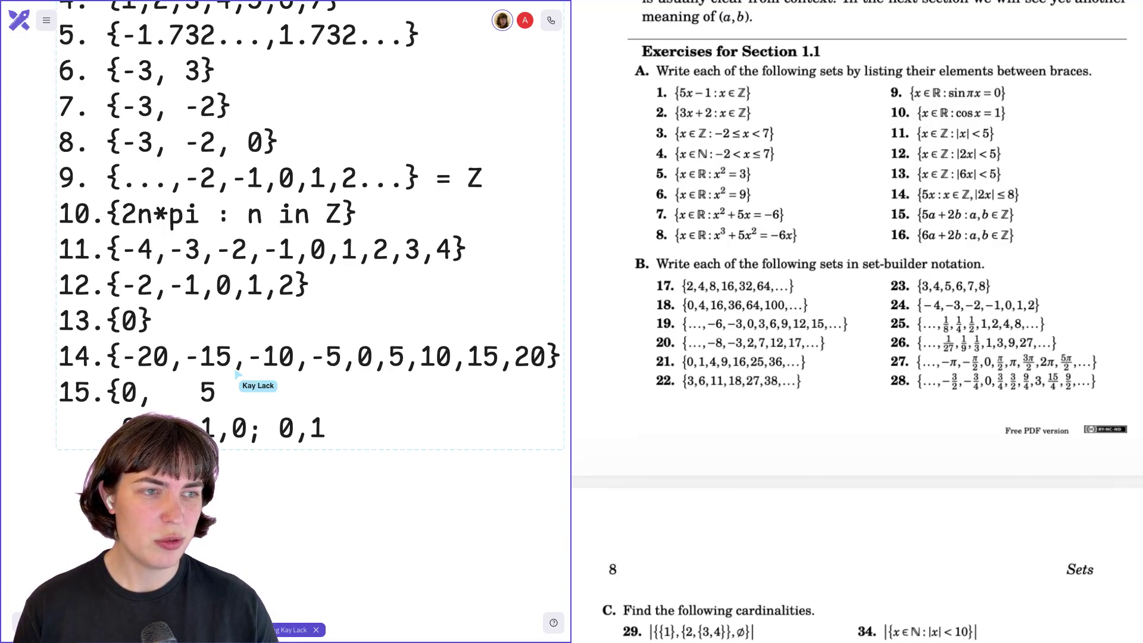
{"action": "type", "text": "2"}
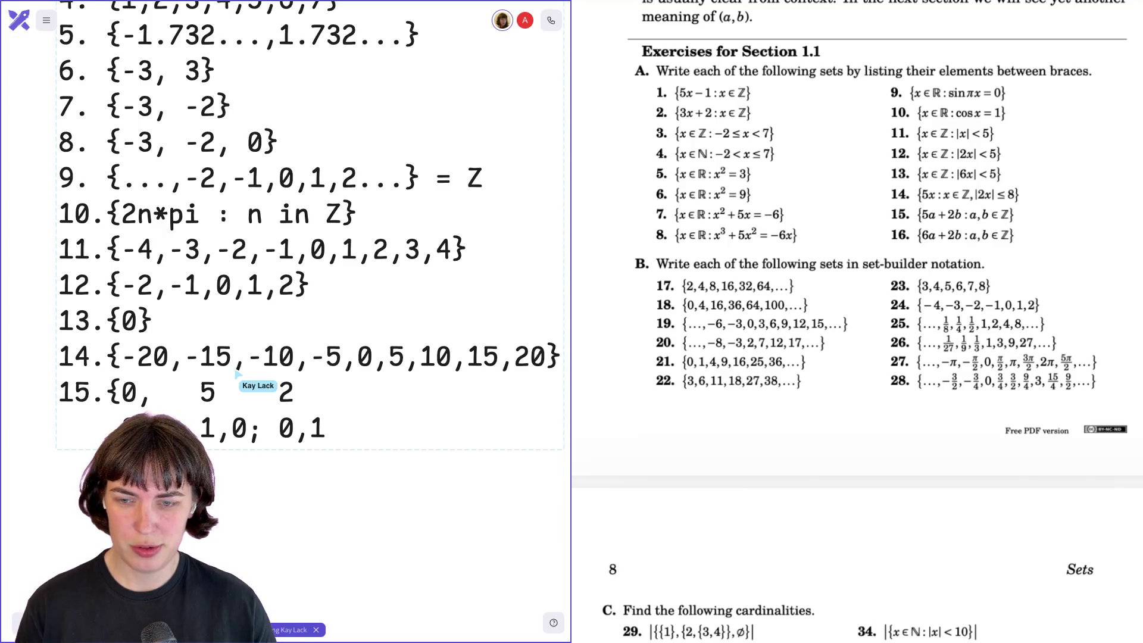
{"action": "type", "text": ","}
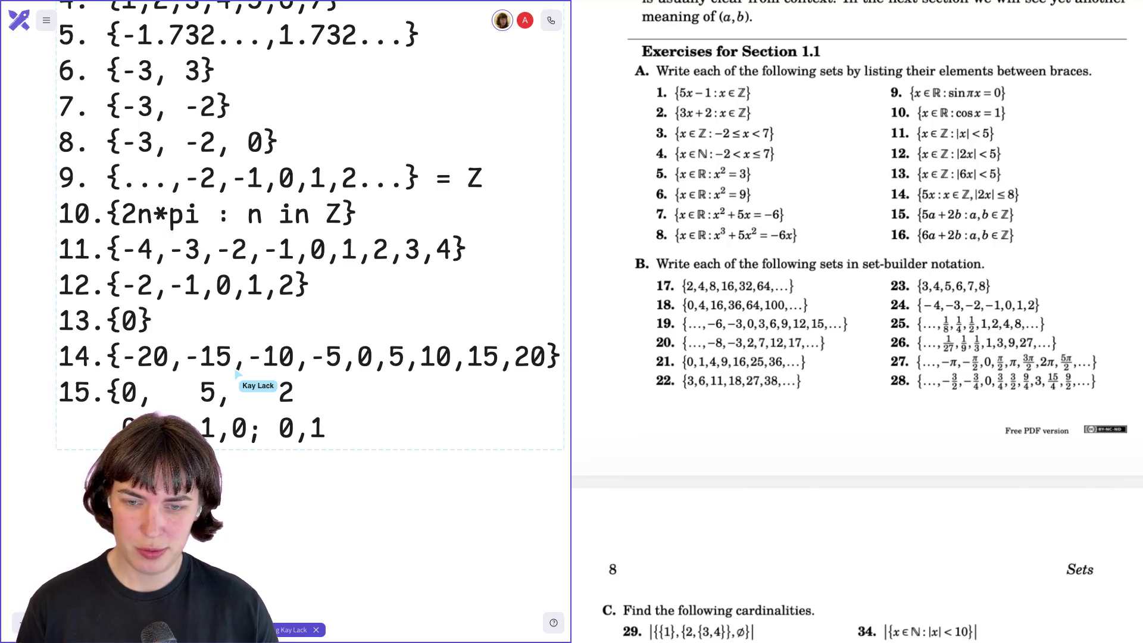
{"action": "type", "text": ","}
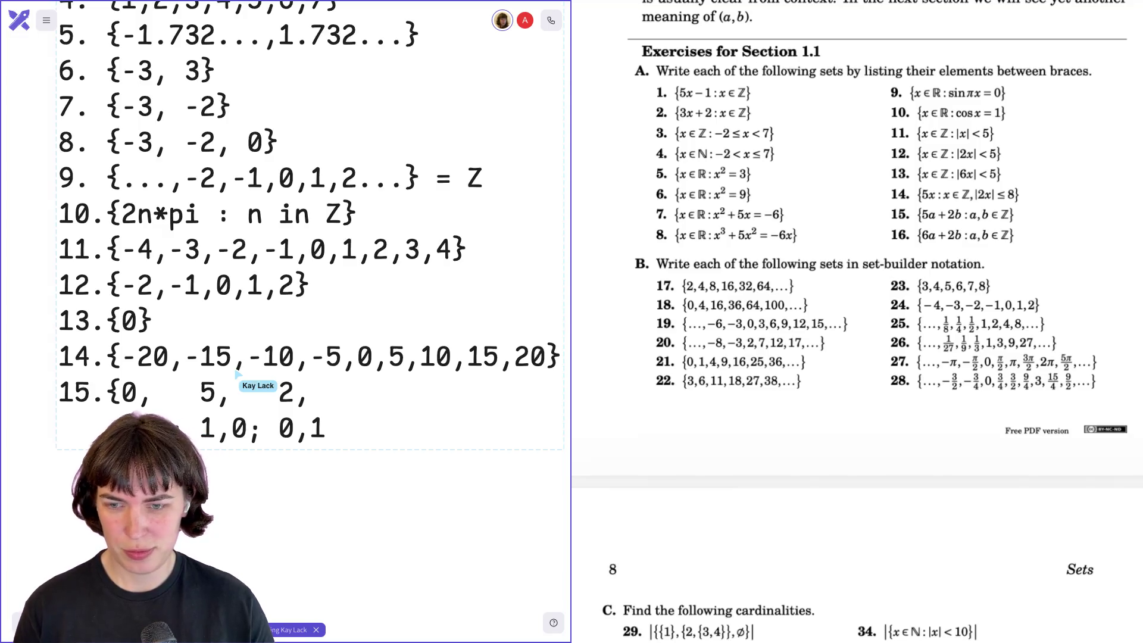
{"action": "type", "text": ";"}
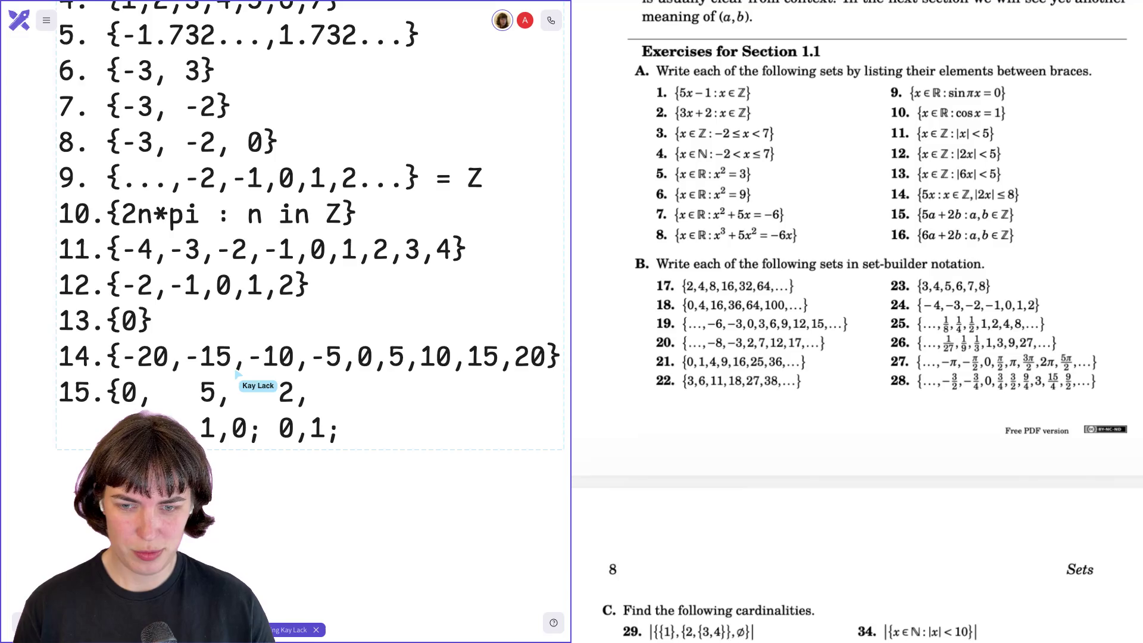
{"action": "type", "text": " 1,1"}
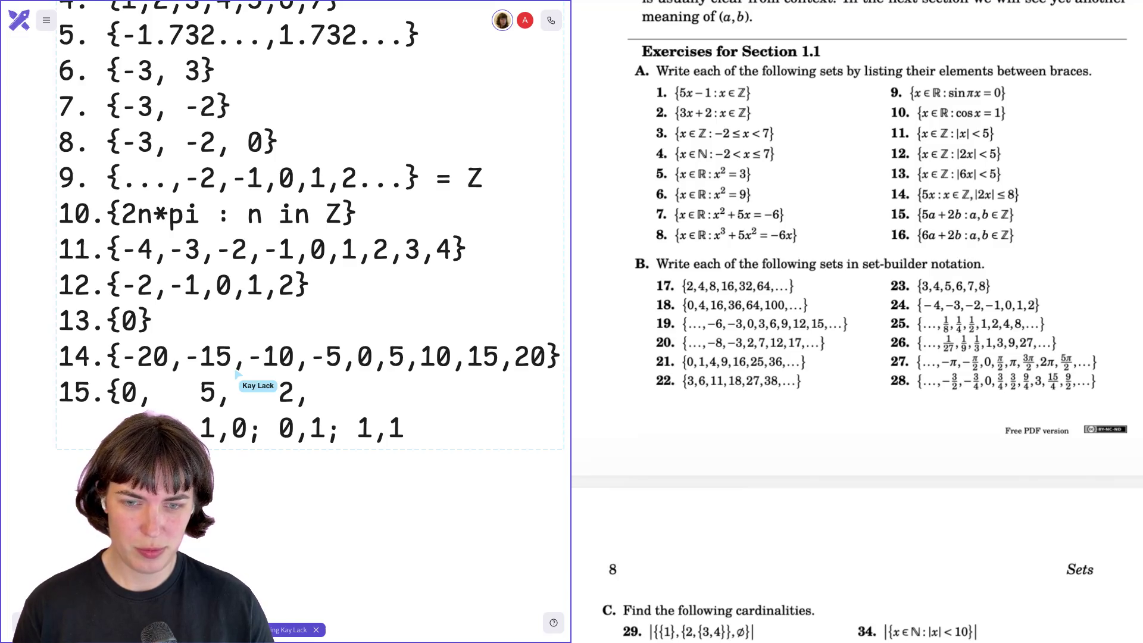
{"action": "type", "text": "7"}
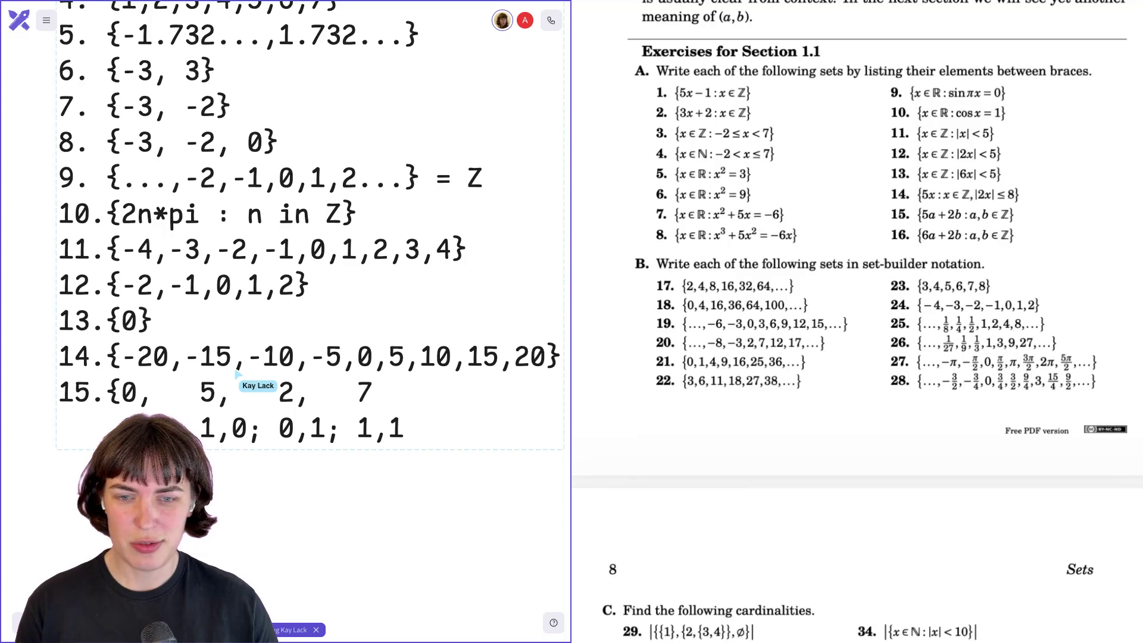
{"action": "type", "text": ","}
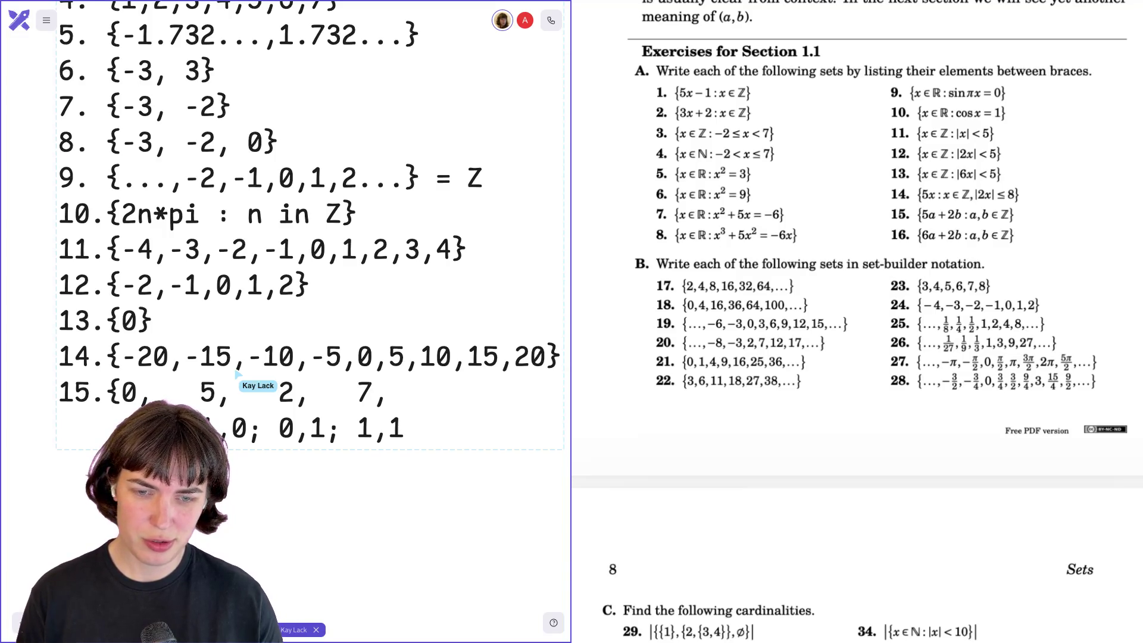
{"action": "type", "text": ","}
{"action": "key", "text": "BackSpace"}
{"action": "type", "text": "; 1"}
{"action": "key", "text": "BackSpace"}
{"action": "type", "text": "2,1"}
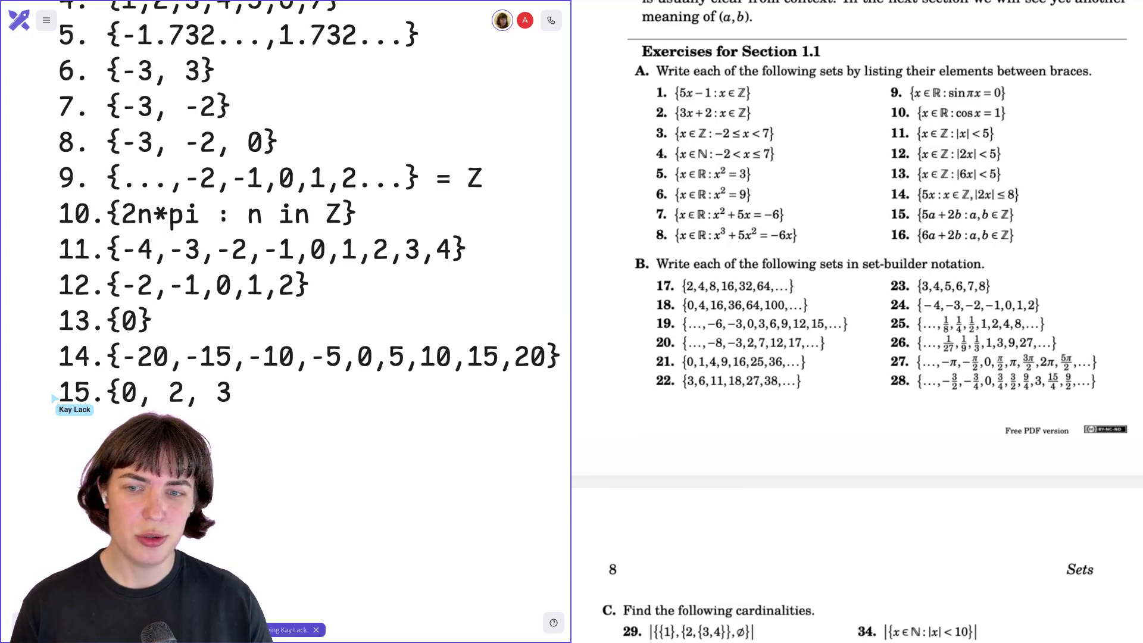
{"action": "type", "text": "8,"}
{"action": "key", "text": "BackSpace"}
{"action": "key", "text": "BackSpace"}
{"action": "type", "text": "6, 9"}
{"action": "key", "text": "BackSpace"}
{"action": "key", "text": "BackSpace"}
{"action": "type", "text": "8"}
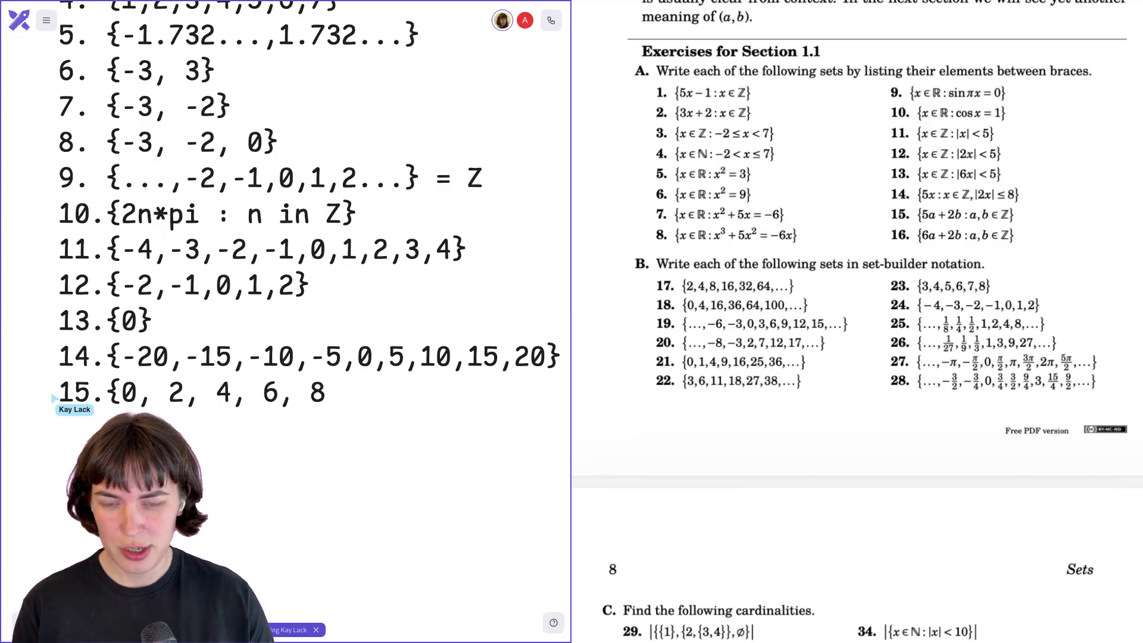
{"action": "type", "text": "}"}
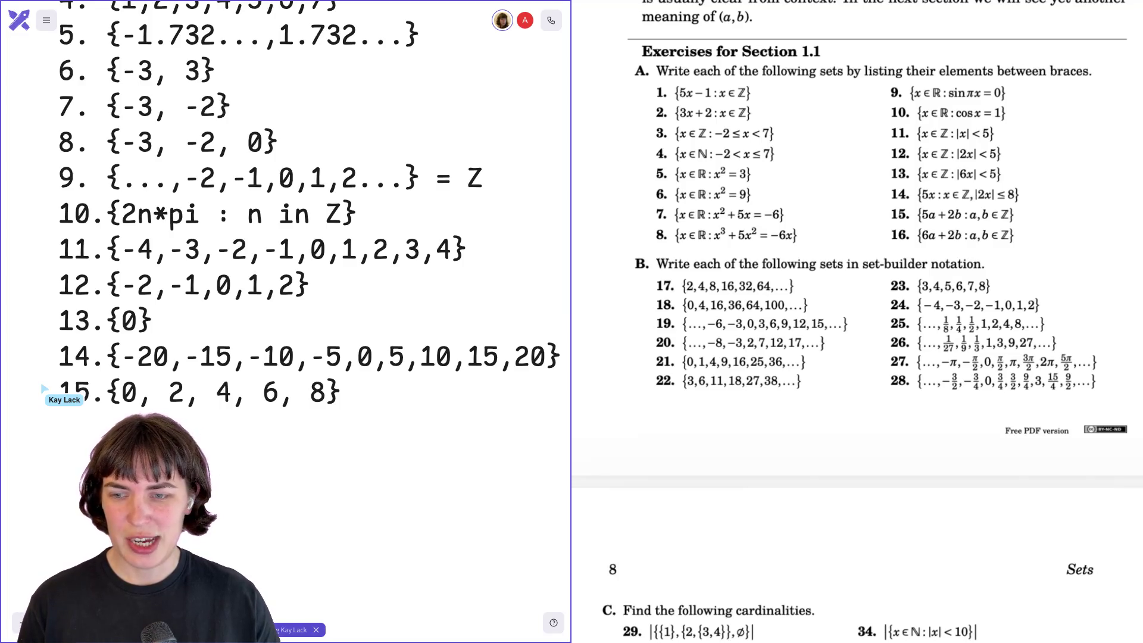
{"action": "key", "text": "ctrl+v"}
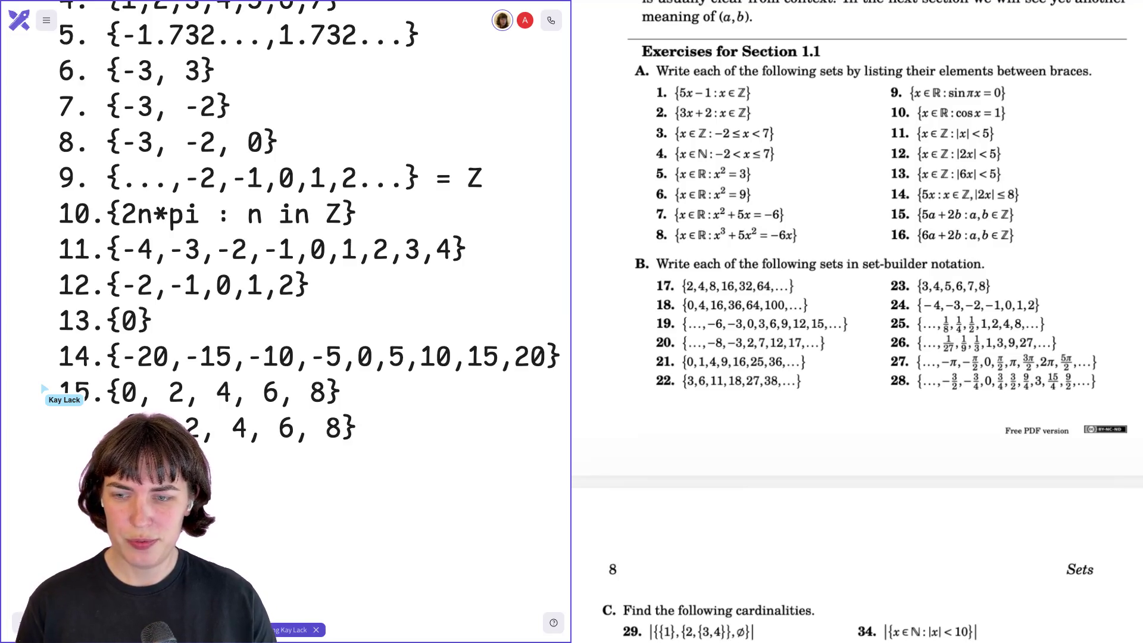
{"action": "key", "text": "BackSpace"}
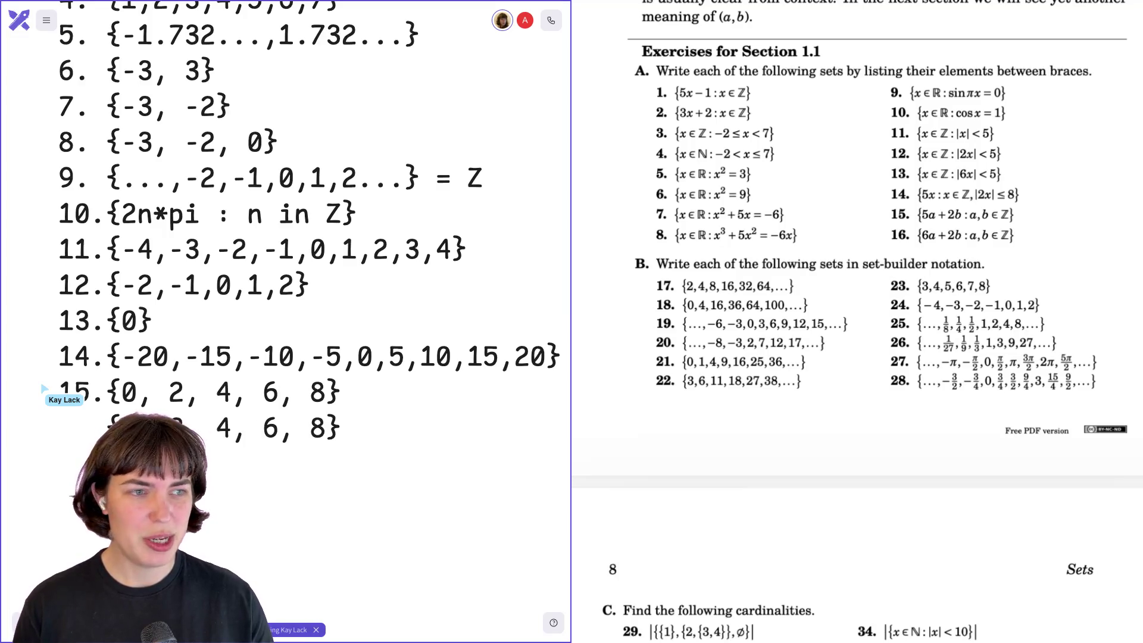
{"action": "key", "text": "BackSpace"}
{"action": "type", "text": "10"}
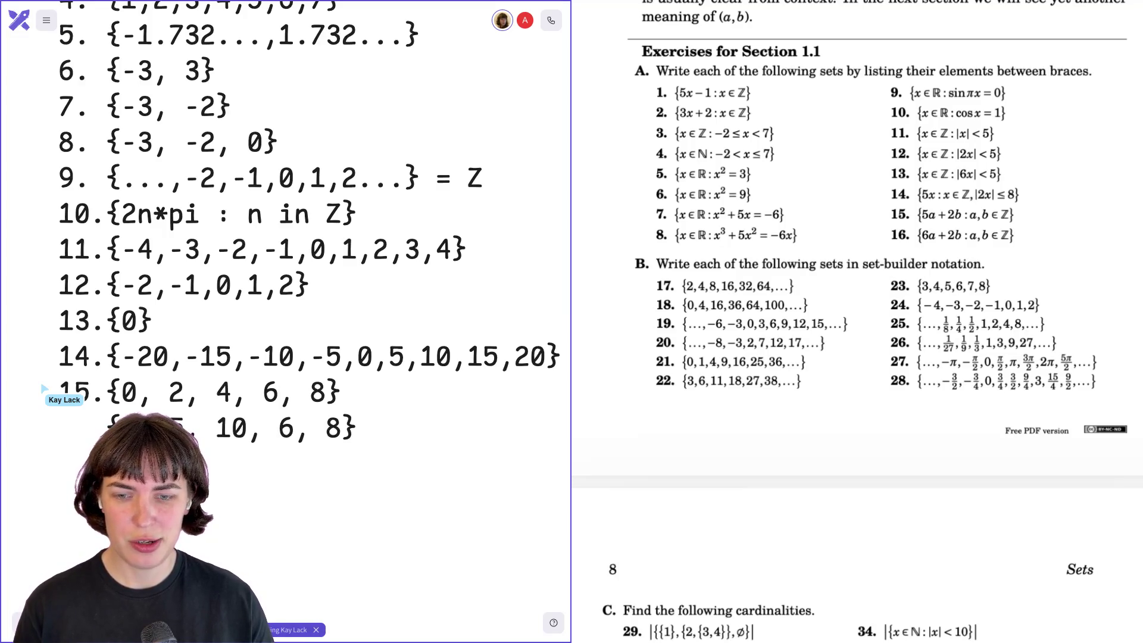
{"action": "type", "text": "5, "}
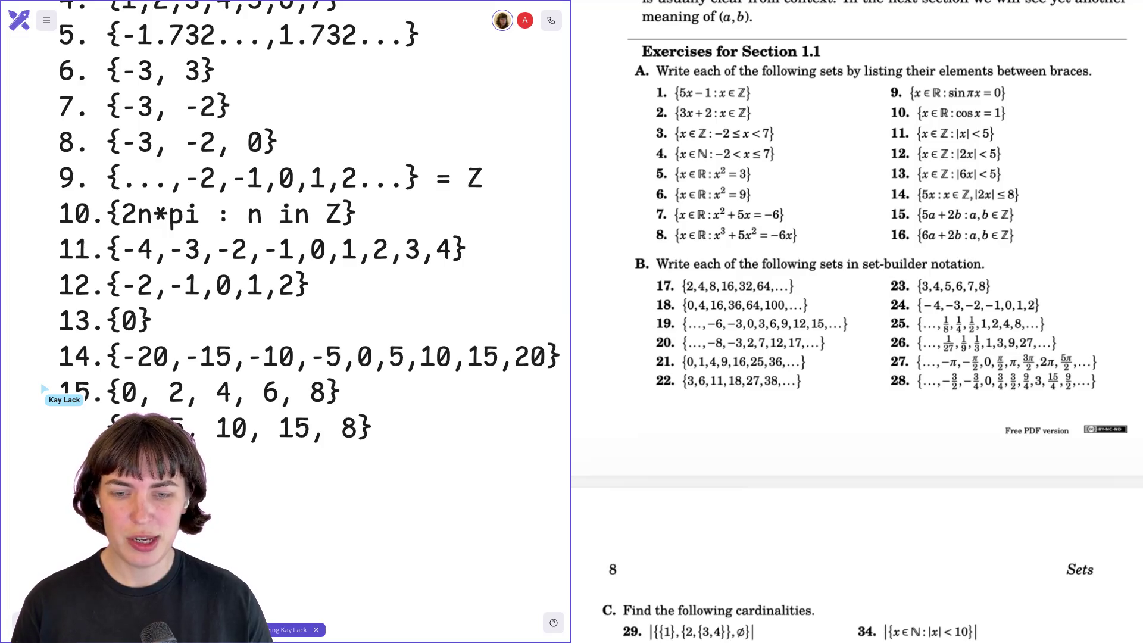
{"action": "type", "text": "20"}
{"action": "key", "text": "BackSpace"}
{"action": "key", "text": "BackSpace"}
{"action": "key", "text": "BackSpace"}
{"action": "type", "text": "20, "}
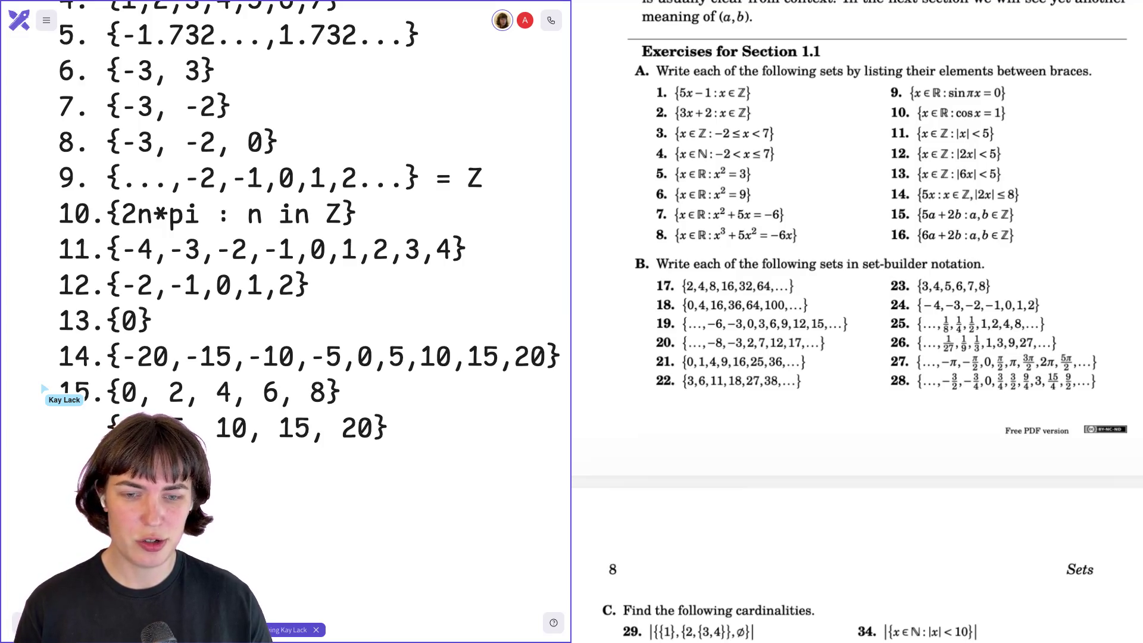
{"action": "type", "text": "..., ..."}
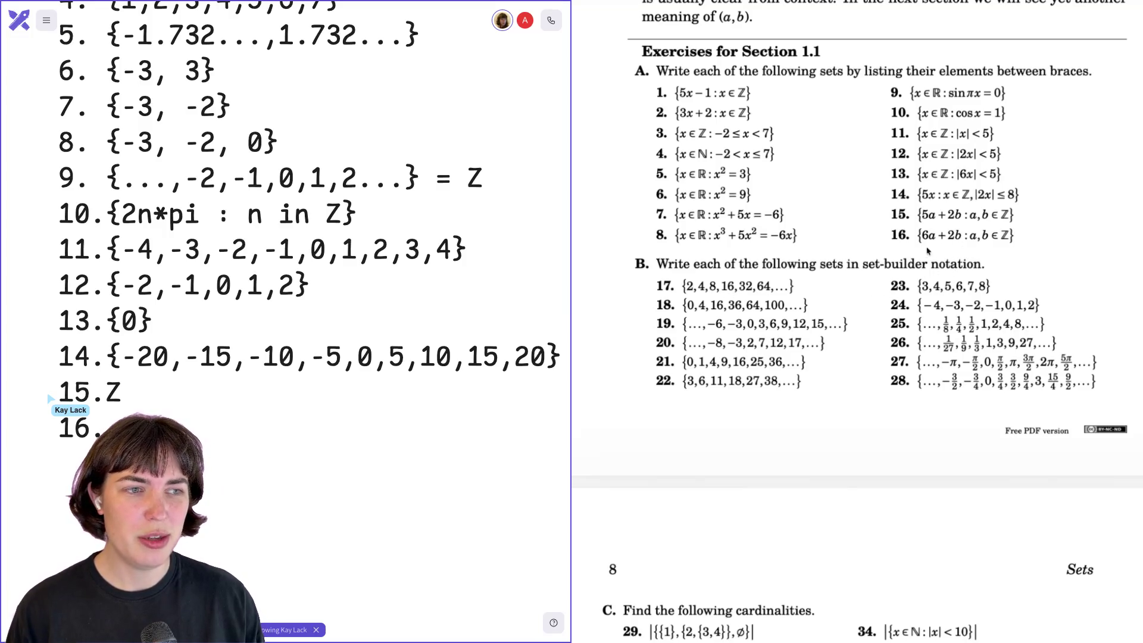
{"action": "type", "text": "."}
{"action": "scroll", "coordinate": [205, 399], "scroll_direction": "down", "scroll_amount": 3}
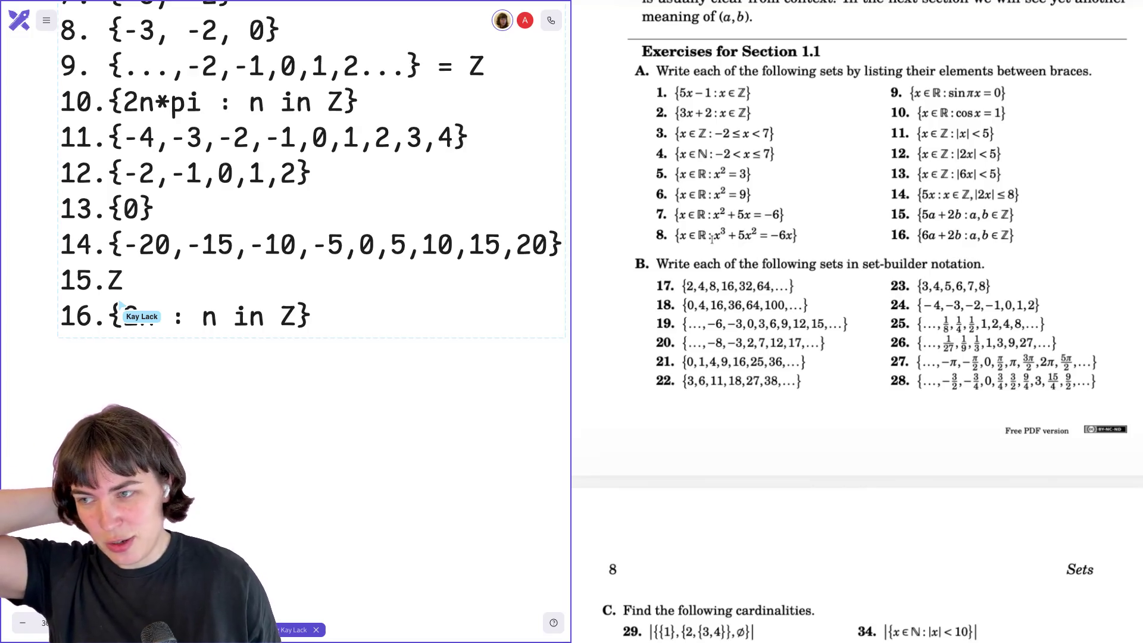
- Scroll the PDF past Chapter 14 down to the Chapter 1, Section 1.1 solutions page
{"action": "scroll", "coordinate": [121, 305], "scroll_direction": "up", "scroll_amount": 3}
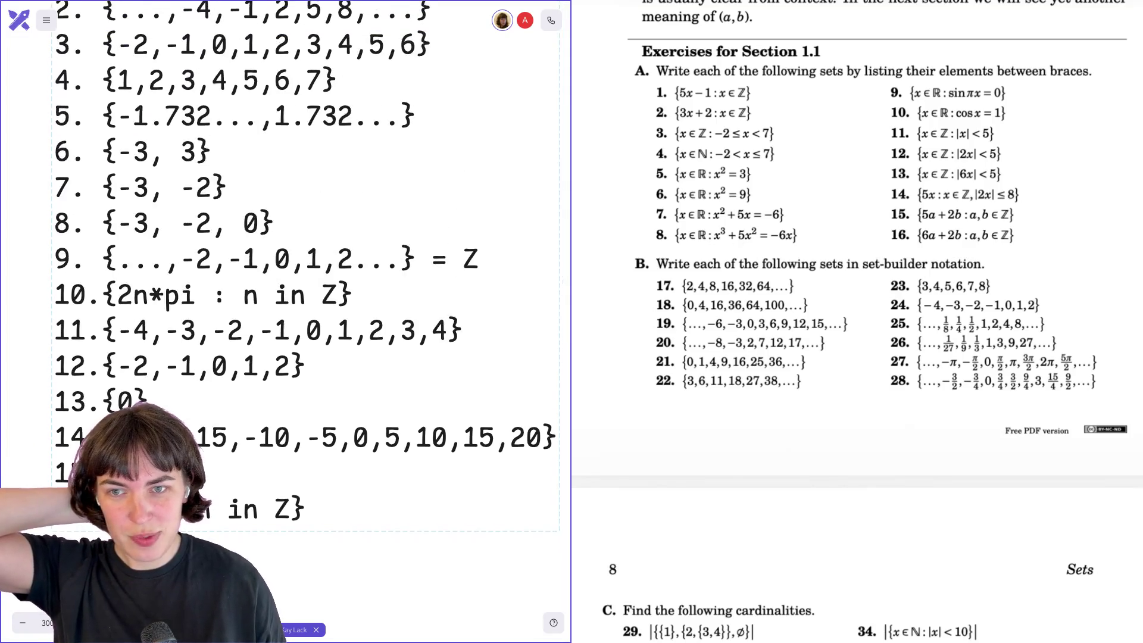
{"action": "scroll", "coordinate": [826, 167], "scroll_direction": "down", "scroll_amount": 1}
{"action": "scroll", "coordinate": [826, 167], "scroll_direction": "down", "scroll_amount": 5}
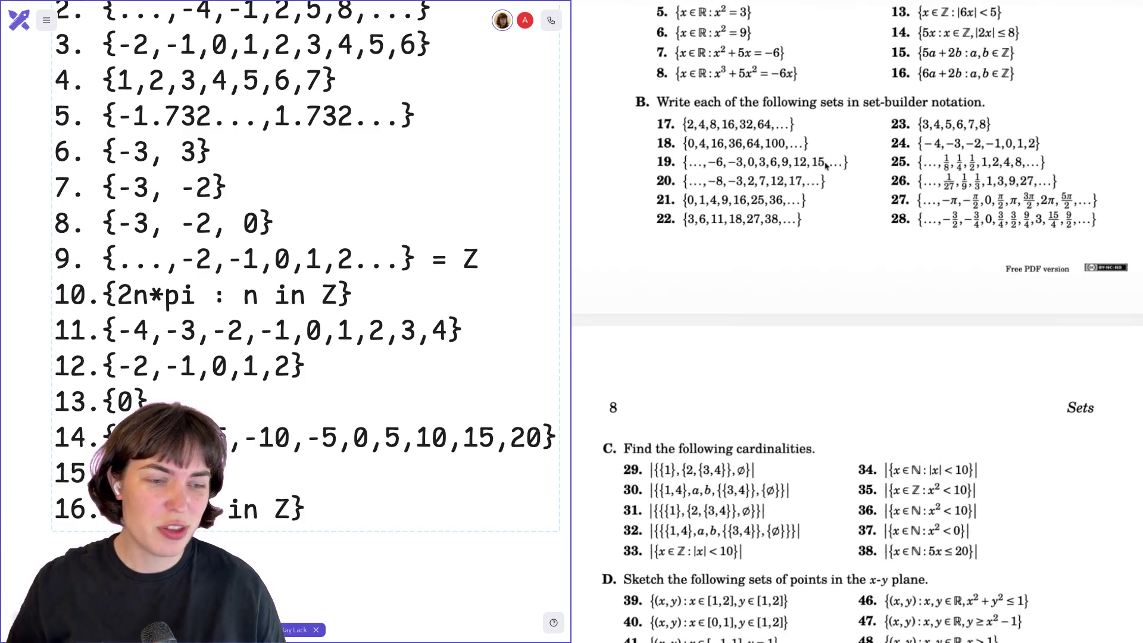
{"action": "scroll", "coordinate": [826, 167], "scroll_direction": "up", "scroll_amount": 10}
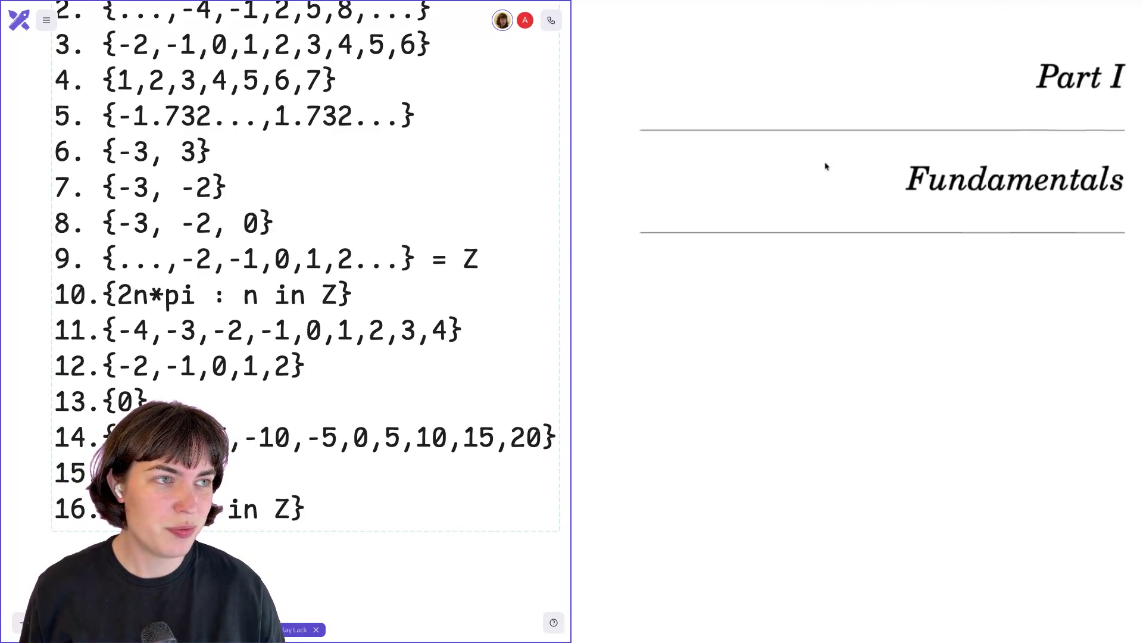
{"action": "scroll", "coordinate": [826, 167], "scroll_direction": "up", "scroll_amount": 10}
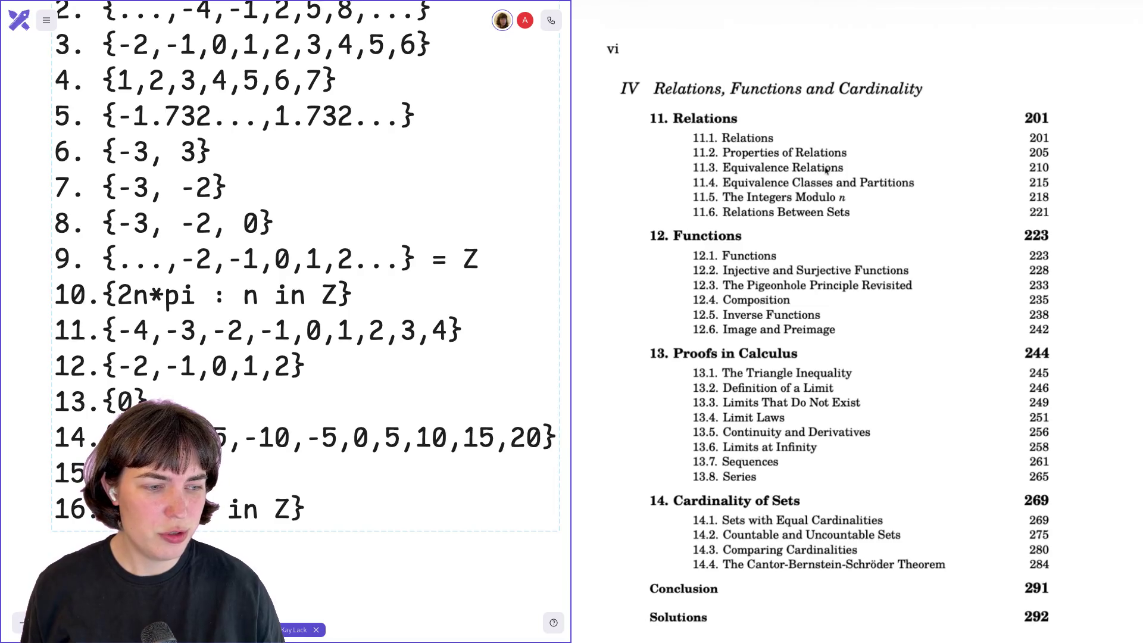
{"action": "scroll", "coordinate": [826, 169], "scroll_direction": "down", "scroll_amount": 8}
{"action": "scroll", "coordinate": [858, 322], "scroll_direction": "down", "scroll_amount": 20}
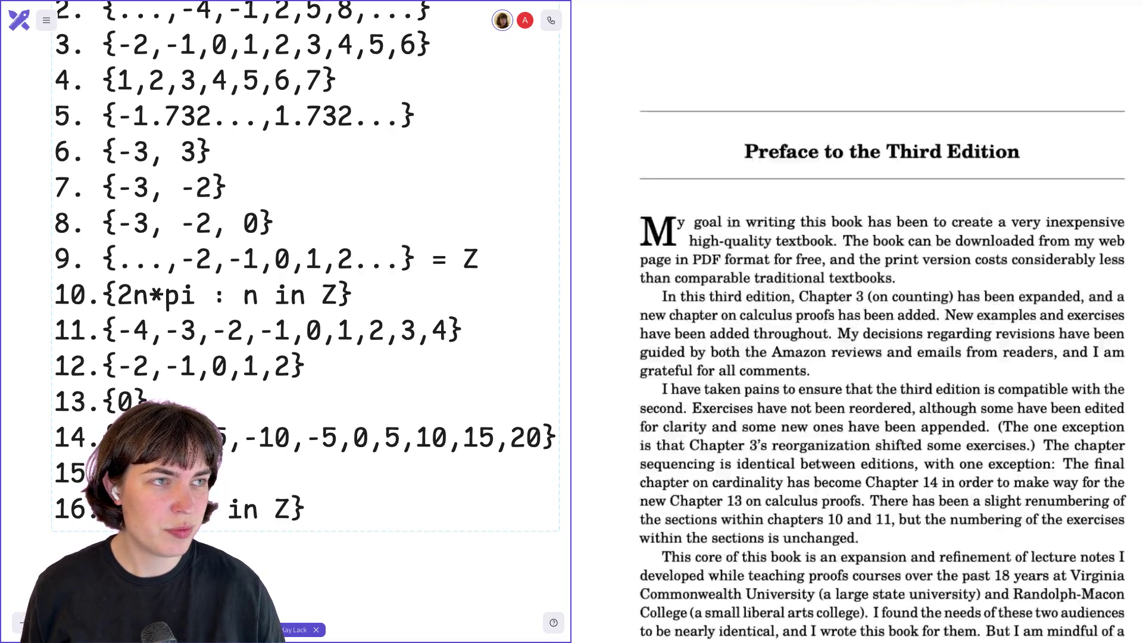
{"action": "scroll", "coordinate": [857, 321], "scroll_direction": "down", "scroll_amount": 20}
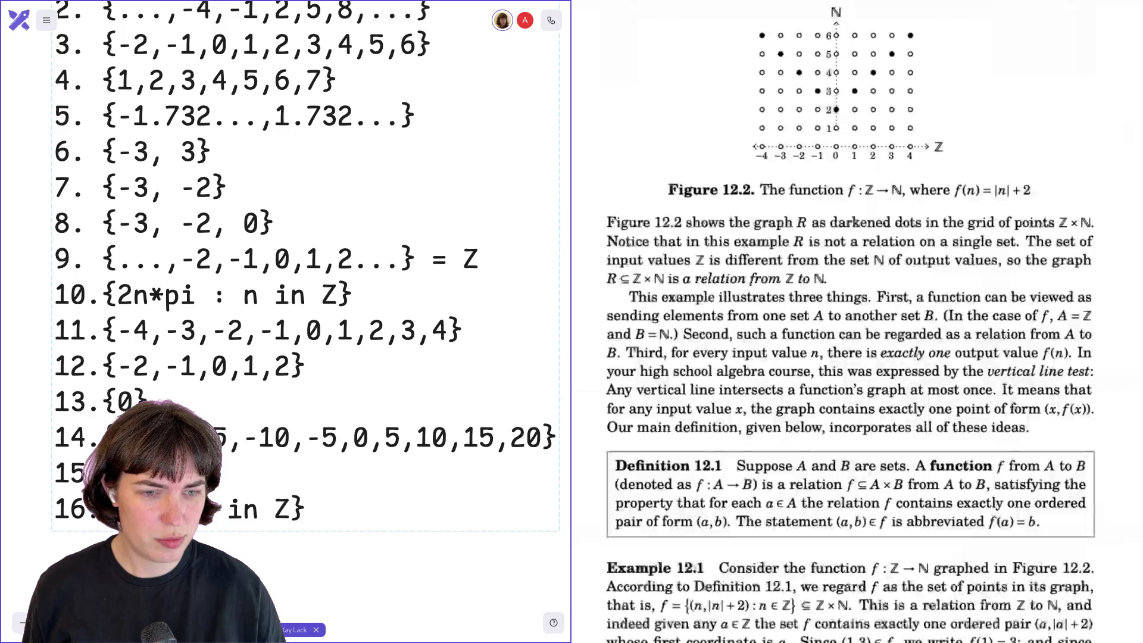
{"action": "scroll", "coordinate": [1089, 409], "scroll_direction": "up", "scroll_amount": 3}
{"action": "scroll", "coordinate": [1089, 409], "scroll_direction": "down", "scroll_amount": 15}
{"action": "scroll", "coordinate": [1089, 408], "scroll_direction": "down", "scroll_amount": 20}
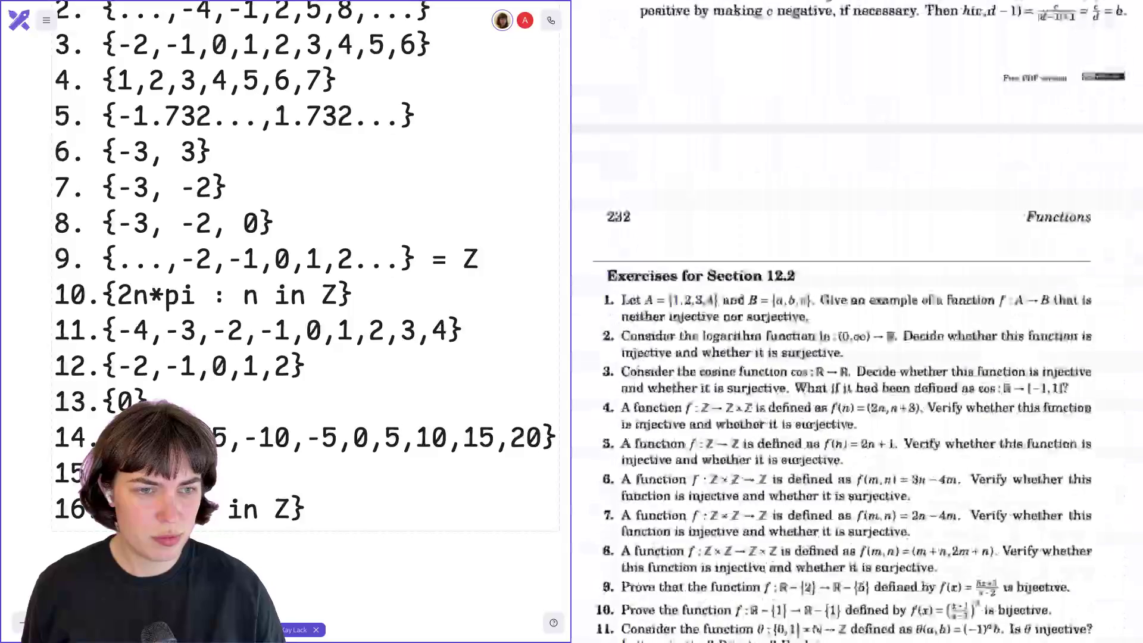
{"action": "scroll", "coordinate": [1089, 409], "scroll_direction": "down", "scroll_amount": 10}
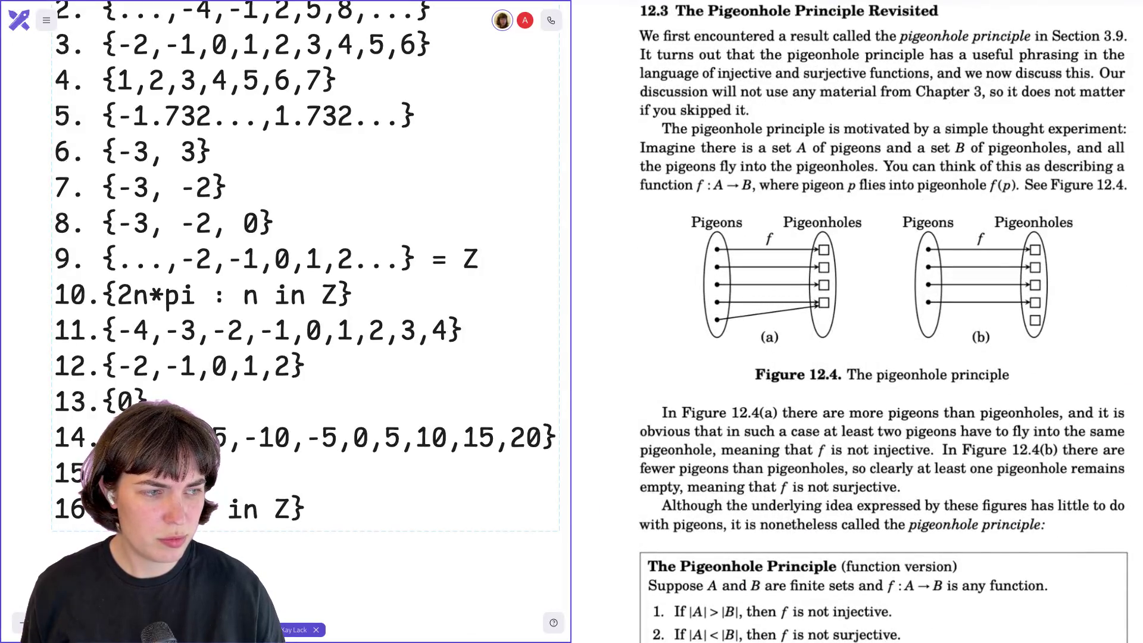
{"action": "scroll", "coordinate": [858, 321], "scroll_direction": "down", "scroll_amount": 20}
{"action": "scroll", "coordinate": [857, 322], "scroll_direction": "down", "scroll_amount": 20}
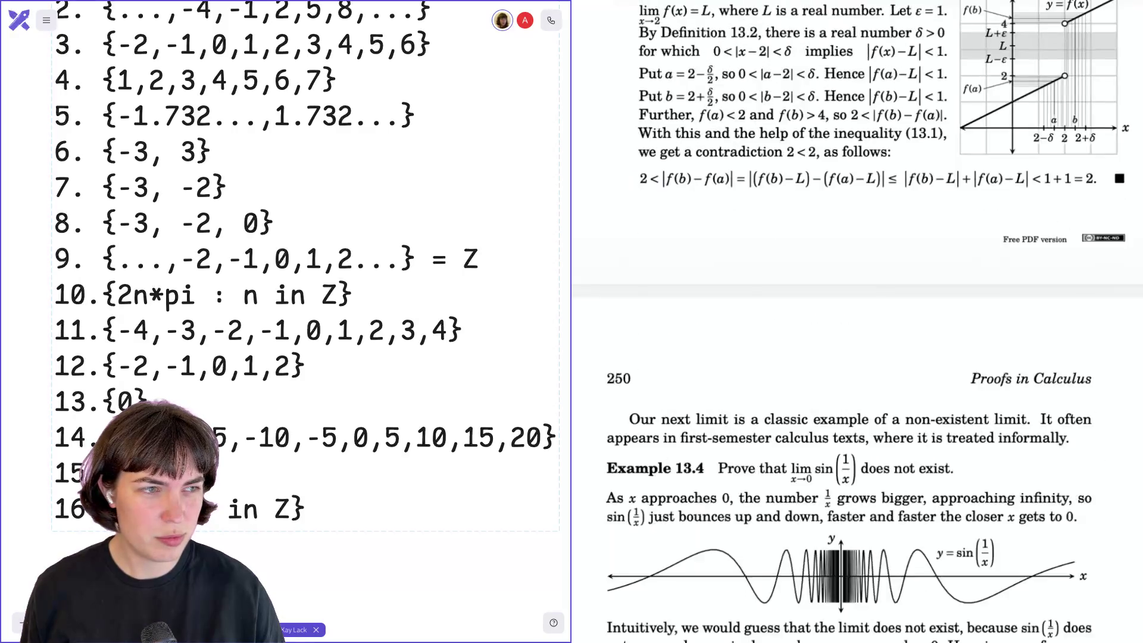
{"action": "scroll", "coordinate": [857, 321], "scroll_direction": "down", "scroll_amount": 10}
{"action": "scroll", "coordinate": [857, 321], "scroll_direction": "down", "scroll_amount": 20}
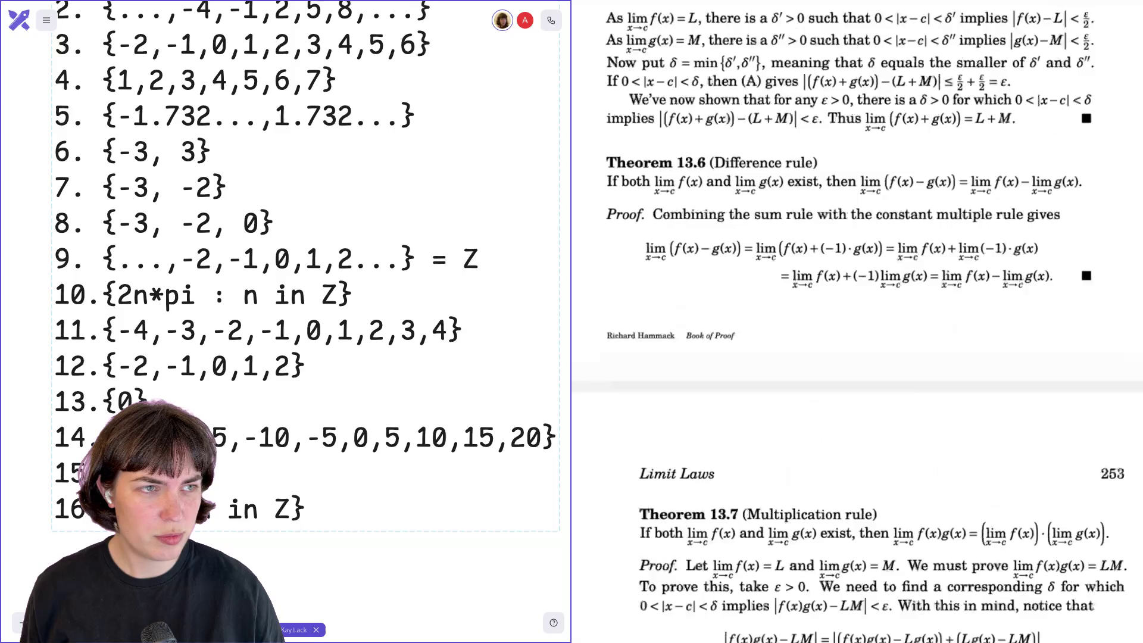
{"action": "scroll", "coordinate": [858, 322], "scroll_direction": "down", "scroll_amount": 20}
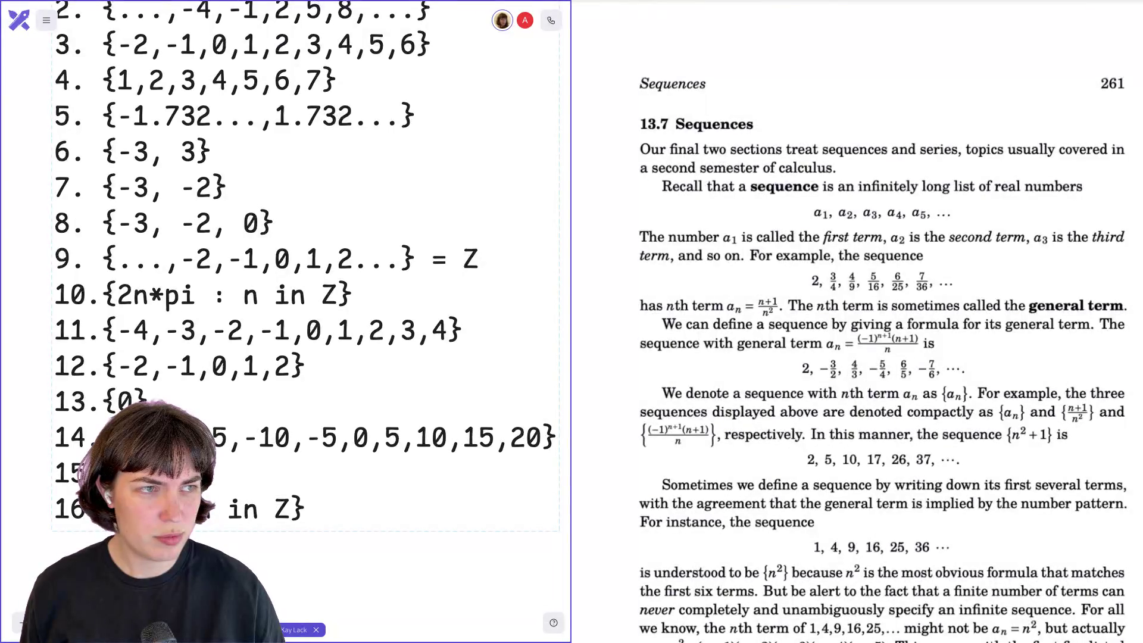
{"action": "scroll", "coordinate": [858, 322], "scroll_direction": "down", "scroll_amount": 15}
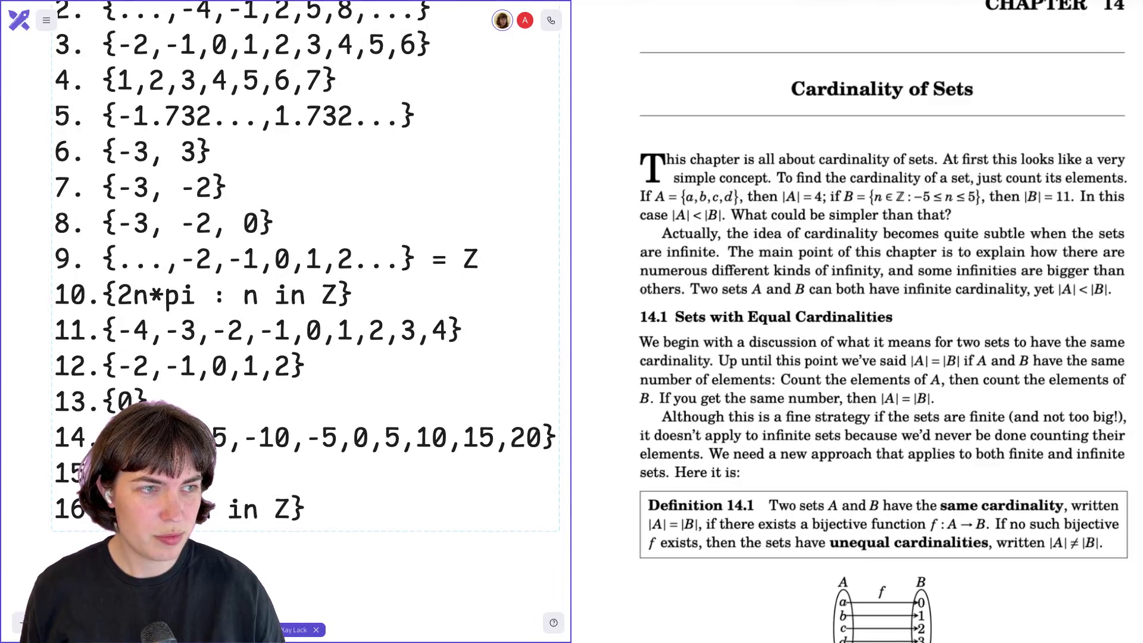
{"action": "scroll", "coordinate": [858, 322], "scroll_direction": "down", "scroll_amount": 20}
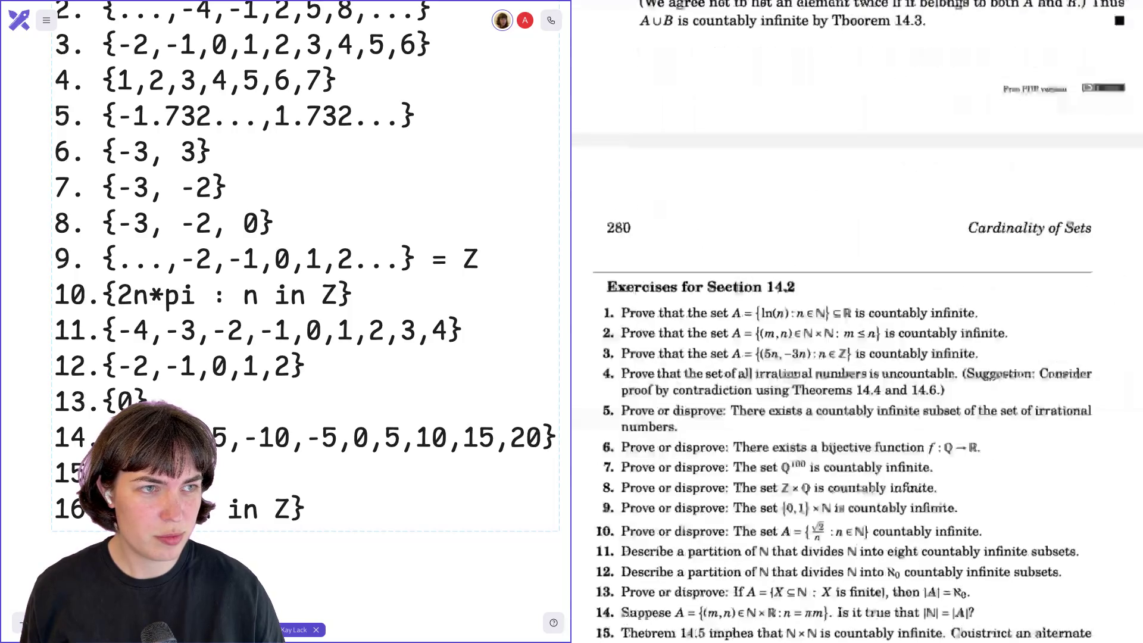
{"action": "scroll", "coordinate": [858, 322], "scroll_direction": "down", "scroll_amount": 20}
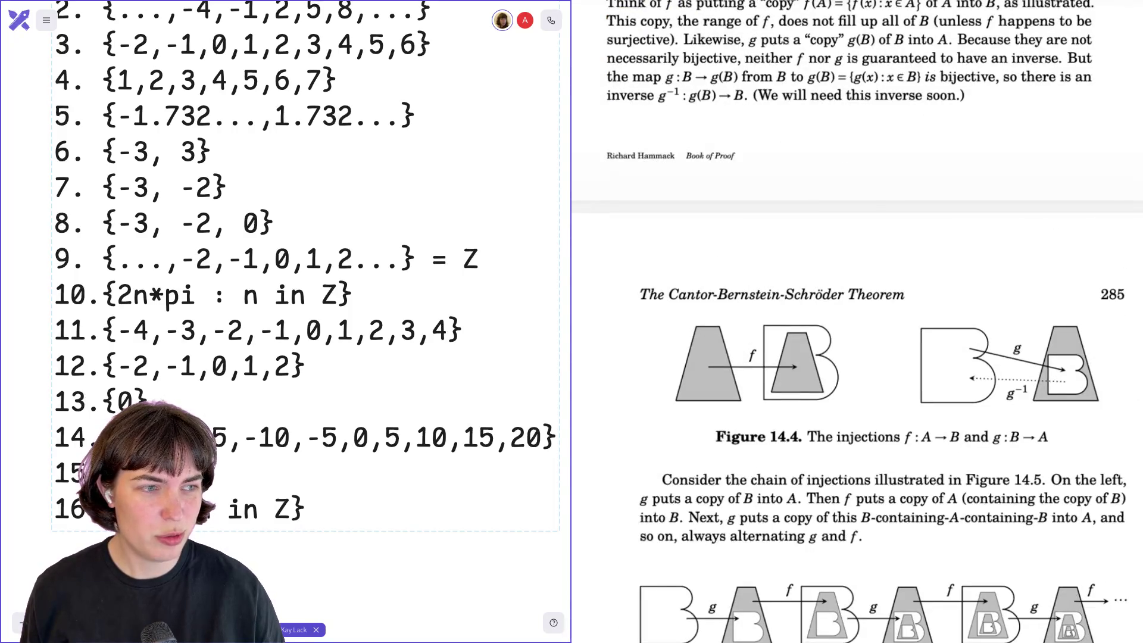
{"action": "scroll", "coordinate": [857, 322], "scroll_direction": "down", "scroll_amount": 20}
{"action": "scroll", "coordinate": [858, 322], "scroll_direction": "down", "scroll_amount": 20}
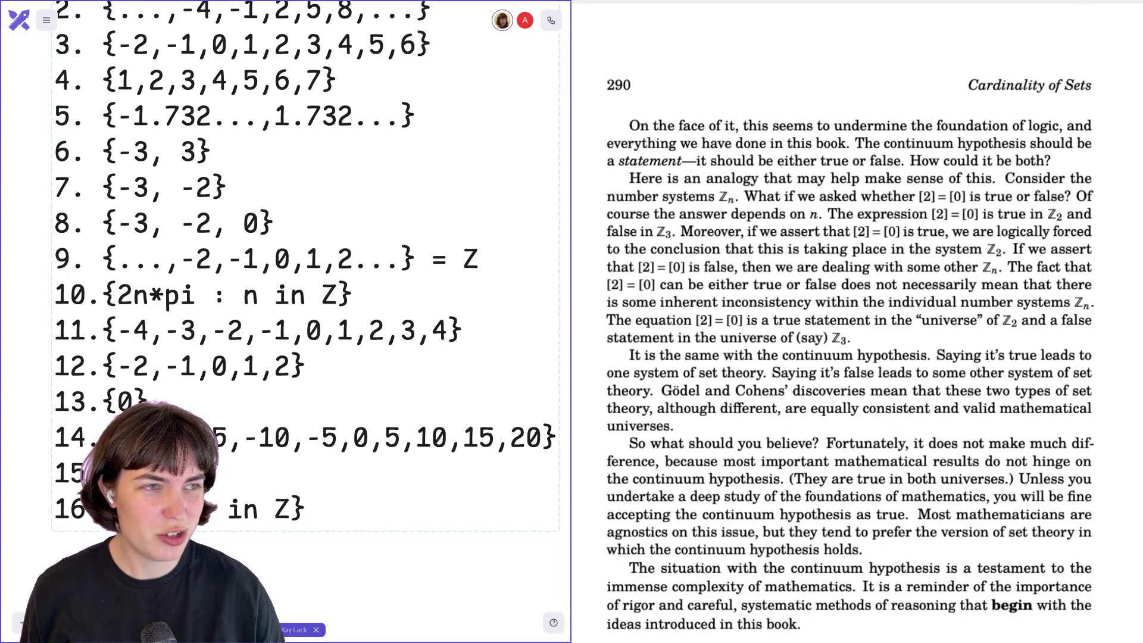
{"action": "scroll", "coordinate": [1046, 498], "scroll_direction": "down", "scroll_amount": 20}
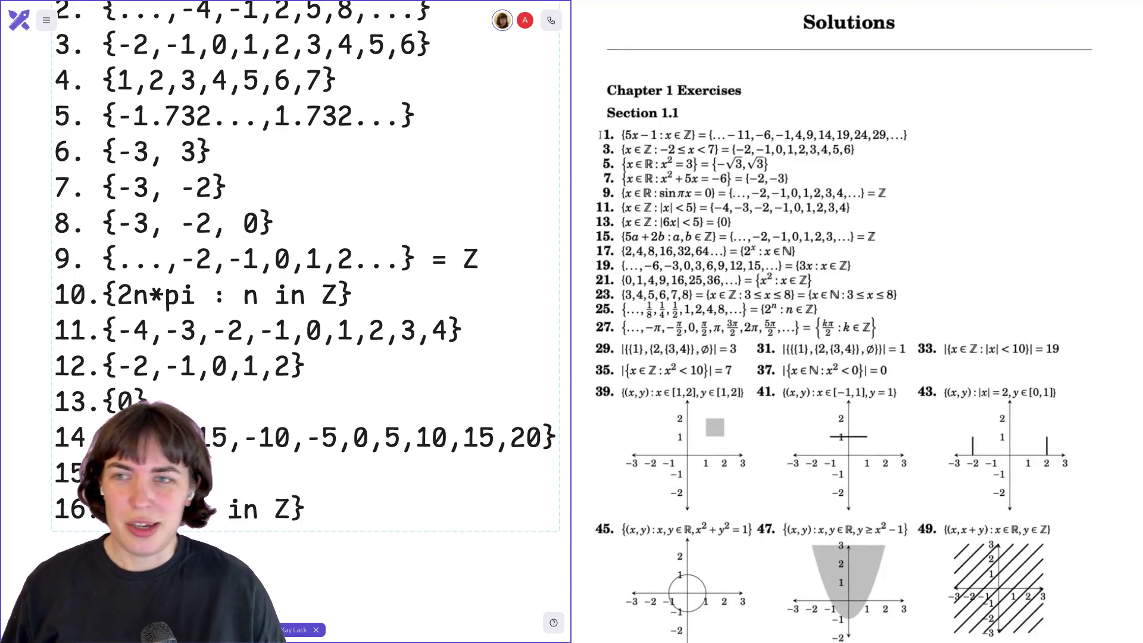
{"action": "scroll", "coordinate": [297, 268], "scroll_direction": "up", "scroll_amount": 3}
{"action": "scroll", "coordinate": [298, 268], "scroll_direction": "up", "scroll_amount": 1}
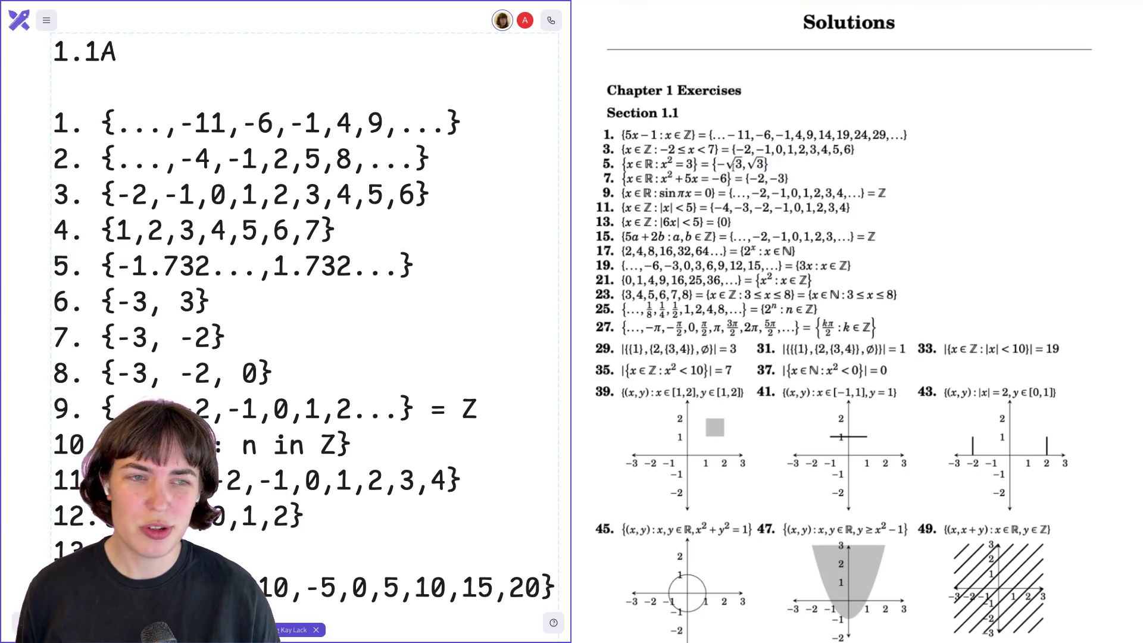
{"action": "left_click_drag", "start_coordinate": [719, 164], "coordinate": [767, 165]}
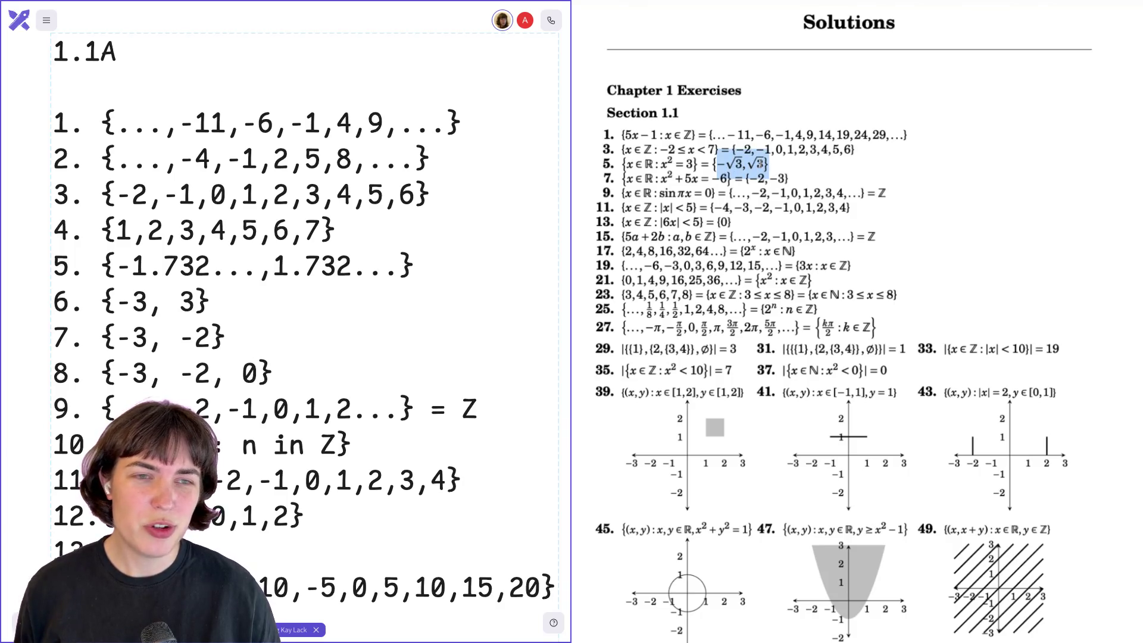
{"action": "left_click", "coordinate": [767, 165]}
{"action": "left_click_drag", "start_coordinate": [743, 164], "coordinate": [769, 165]}
{"action": "left_click", "coordinate": [769, 164]}
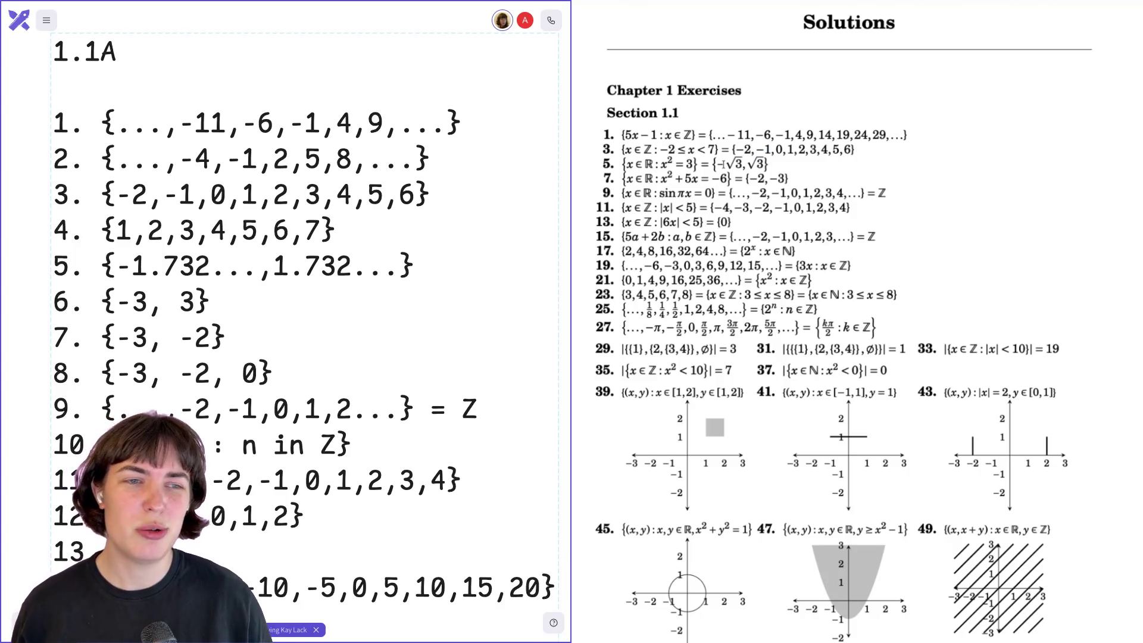
{"action": "left_click_drag", "start_coordinate": [715, 163], "coordinate": [769, 166]}
{"action": "left_click", "coordinate": [744, 164]}
{"action": "left_click", "coordinate": [752, 180]}
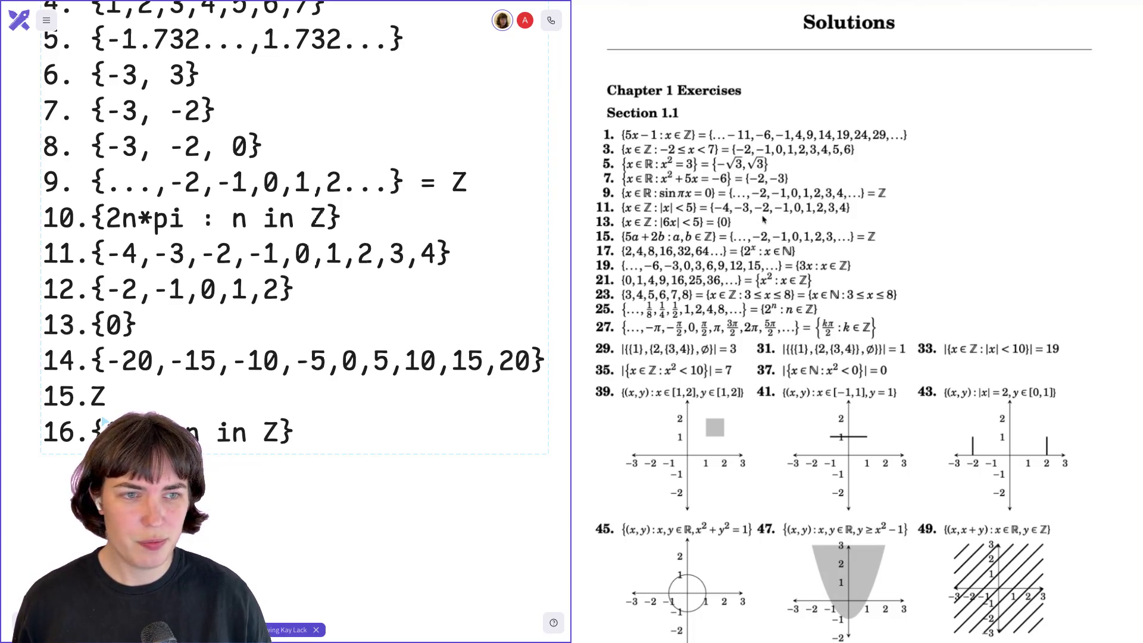
{"action": "left_click_drag", "start_coordinate": [716, 222], "coordinate": [734, 226]}
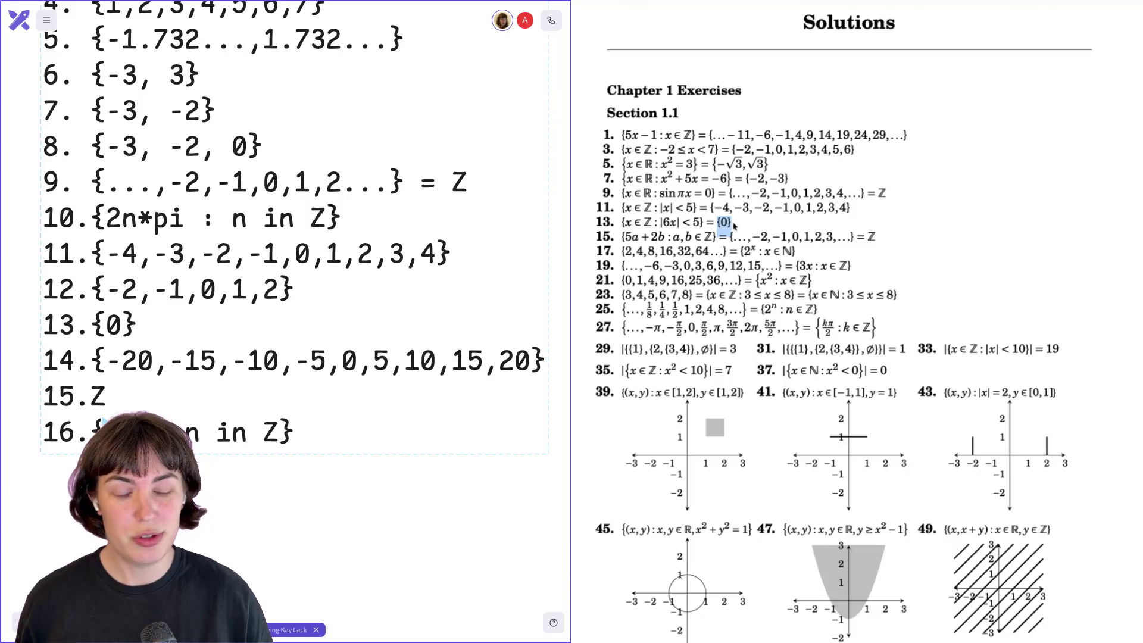
{"action": "left_click", "coordinate": [734, 224]}
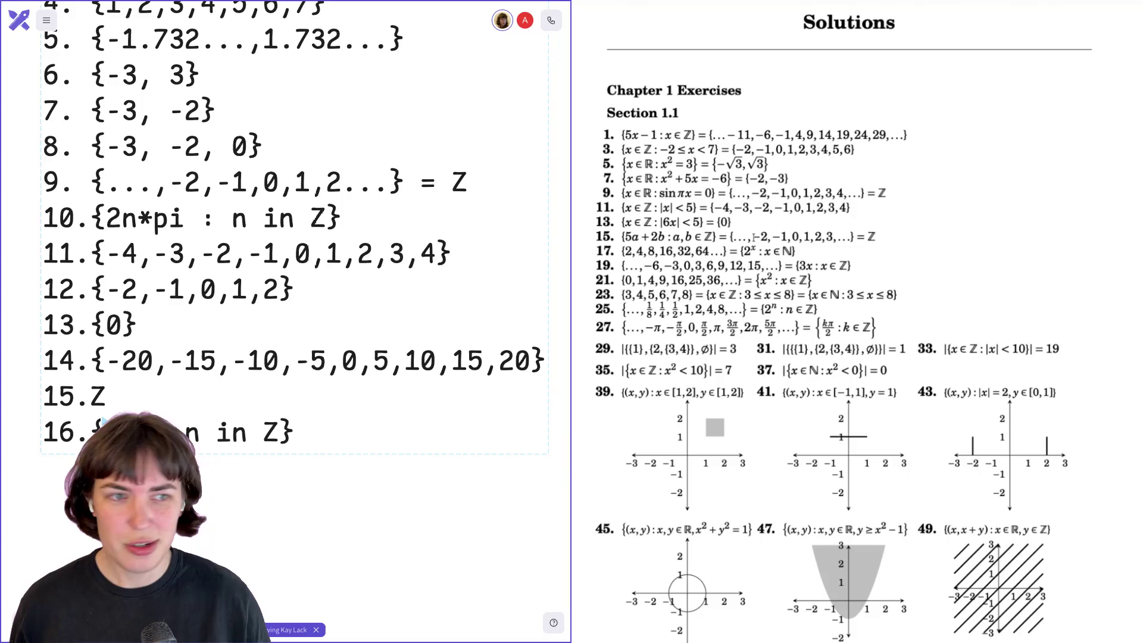
{"action": "left_click_drag", "start_coordinate": [857, 238], "coordinate": [880, 237]}
{"action": "left_click", "coordinate": [875, 237]}
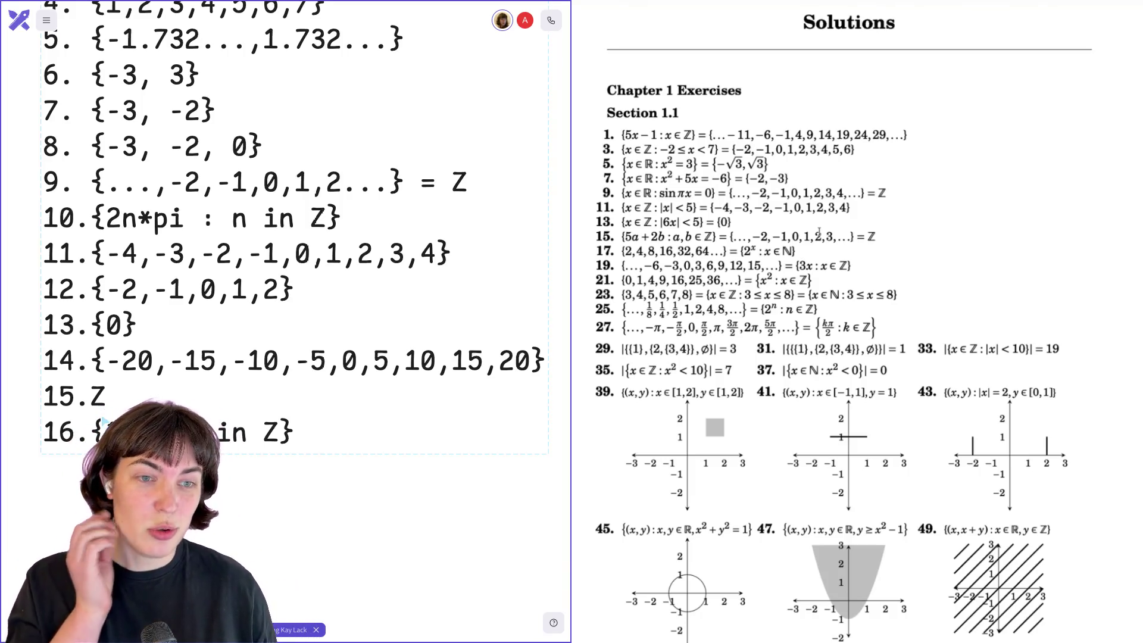
{"action": "scroll", "coordinate": [819, 232], "scroll_direction": "up", "scroll_amount": 15}
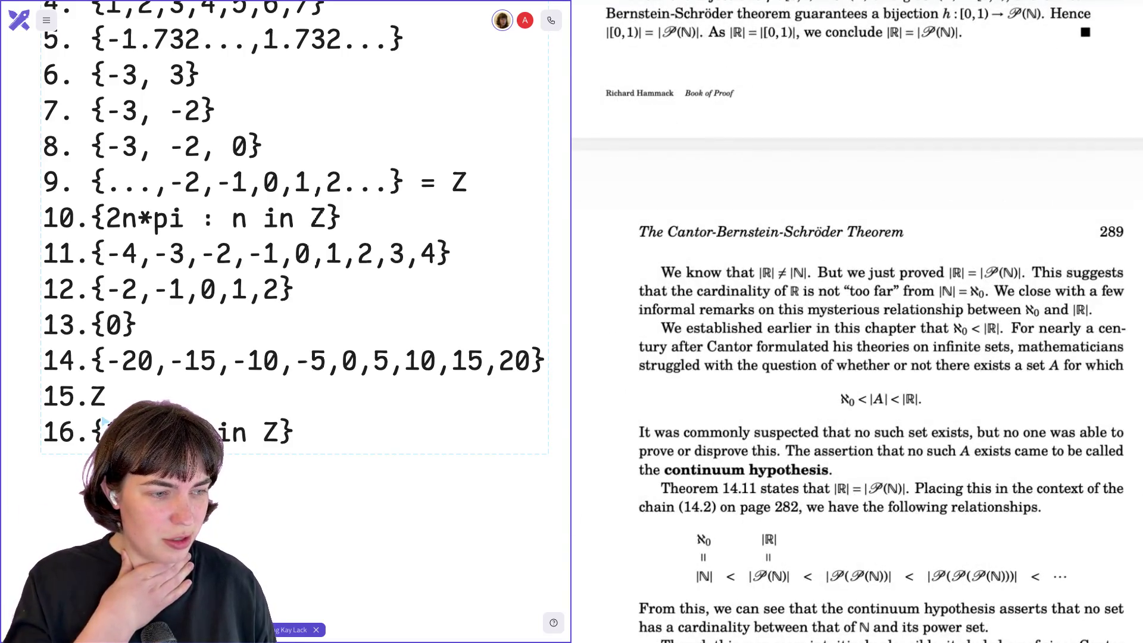
- Scroll the PDF back up to page 7's Exercises for Section 1.1 list
{"action": "scroll", "coordinate": [820, 232], "scroll_direction": "up", "scroll_amount": 3}
{"action": "scroll", "coordinate": [819, 232], "scroll_direction": "up", "scroll_amount": 20}
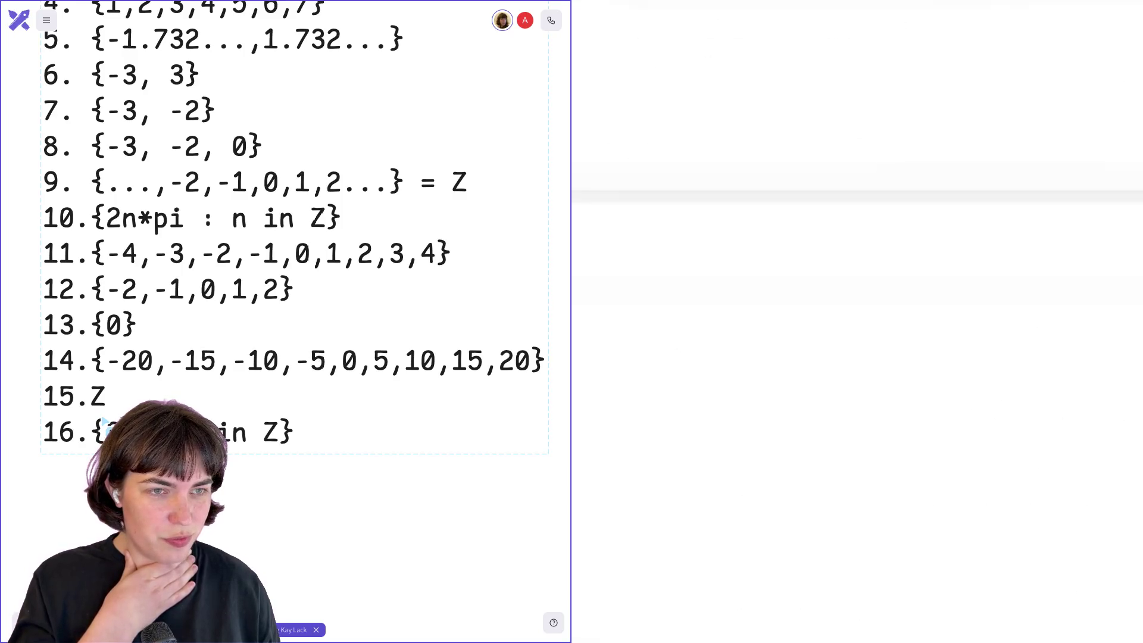
{"action": "scroll", "coordinate": [819, 232], "scroll_direction": "up", "scroll_amount": 20}
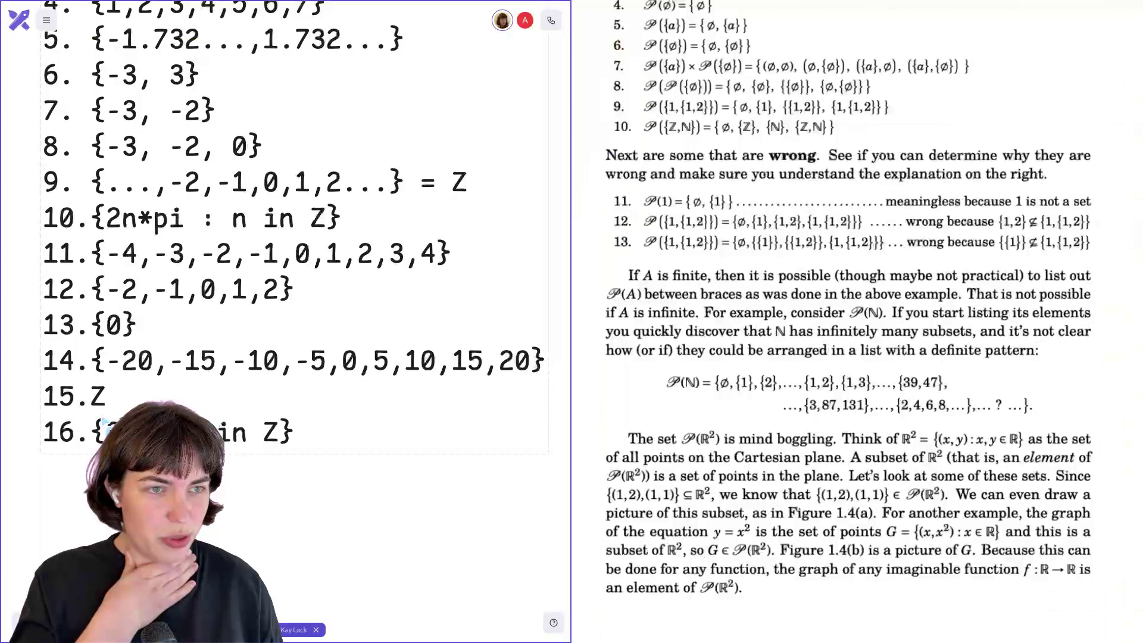
{"action": "scroll", "coordinate": [858, 322], "scroll_direction": "down", "scroll_amount": 5}
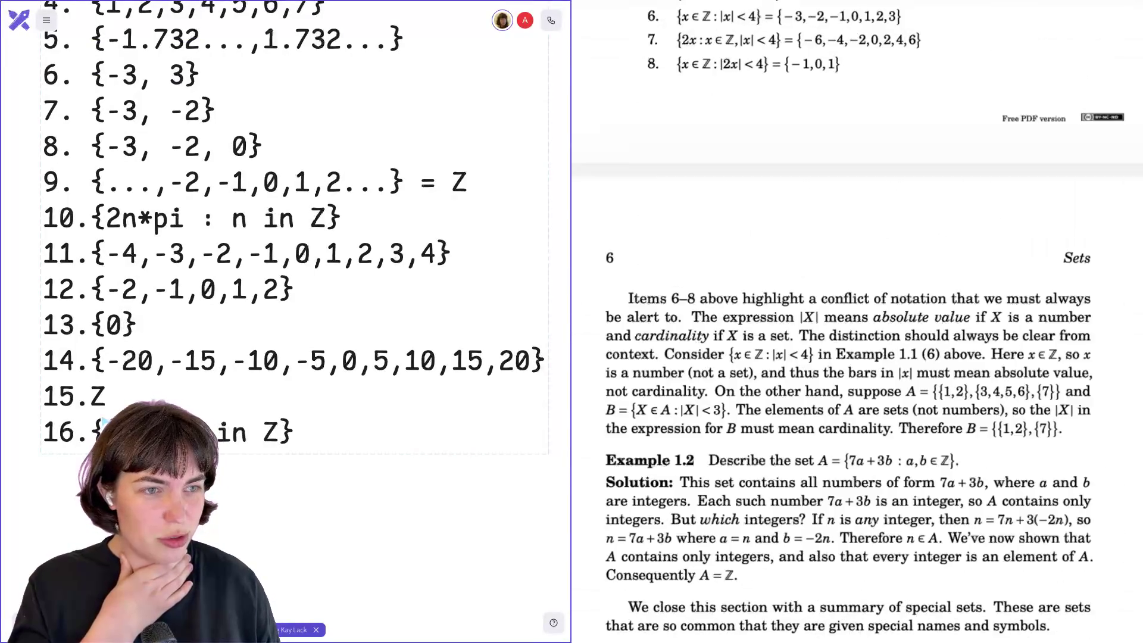
{"action": "scroll", "coordinate": [857, 322], "scroll_direction": "up", "scroll_amount": 10}
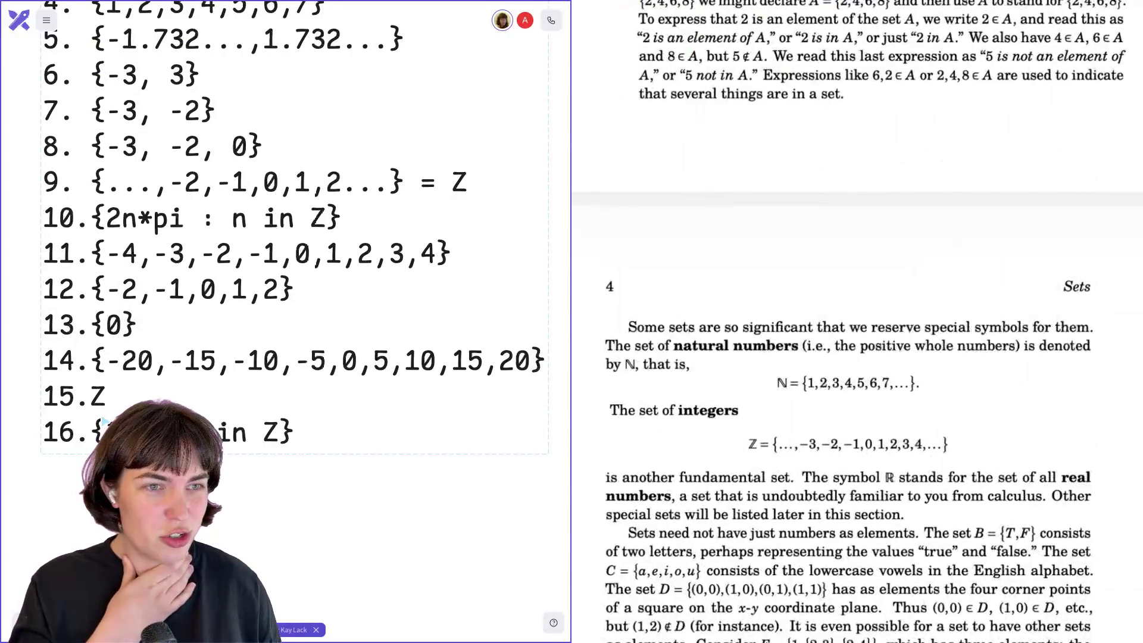
{"action": "scroll", "coordinate": [858, 322], "scroll_direction": "down", "scroll_amount": 8}
{"action": "scroll", "coordinate": [857, 321], "scroll_direction": "down", "scroll_amount": 15}
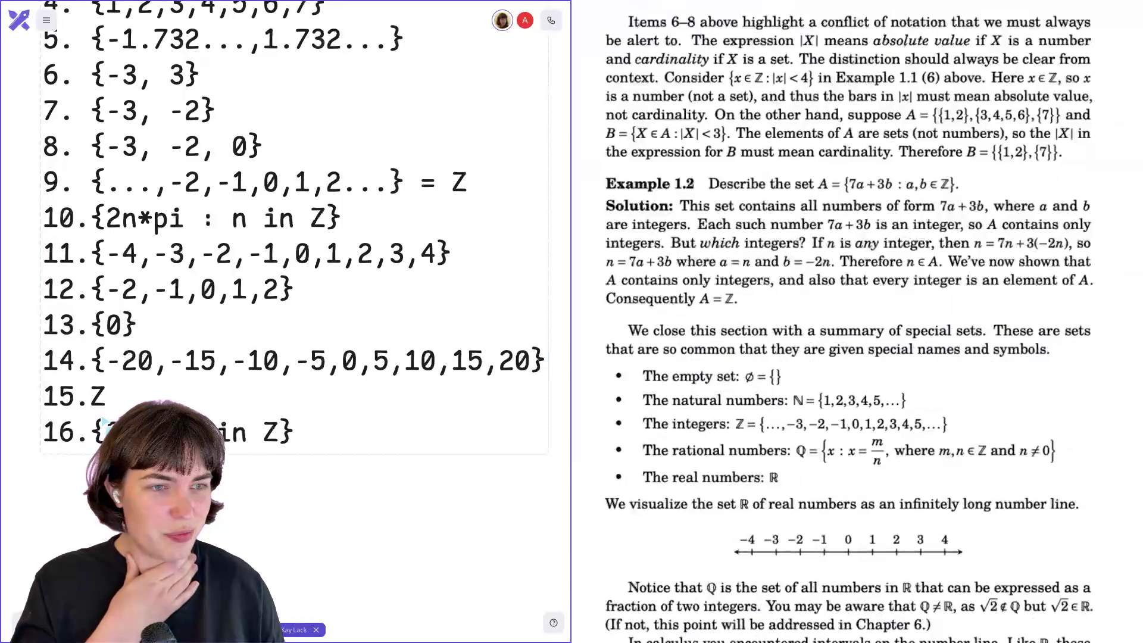
{"action": "scroll", "coordinate": [858, 322], "scroll_direction": "up", "scroll_amount": 5}
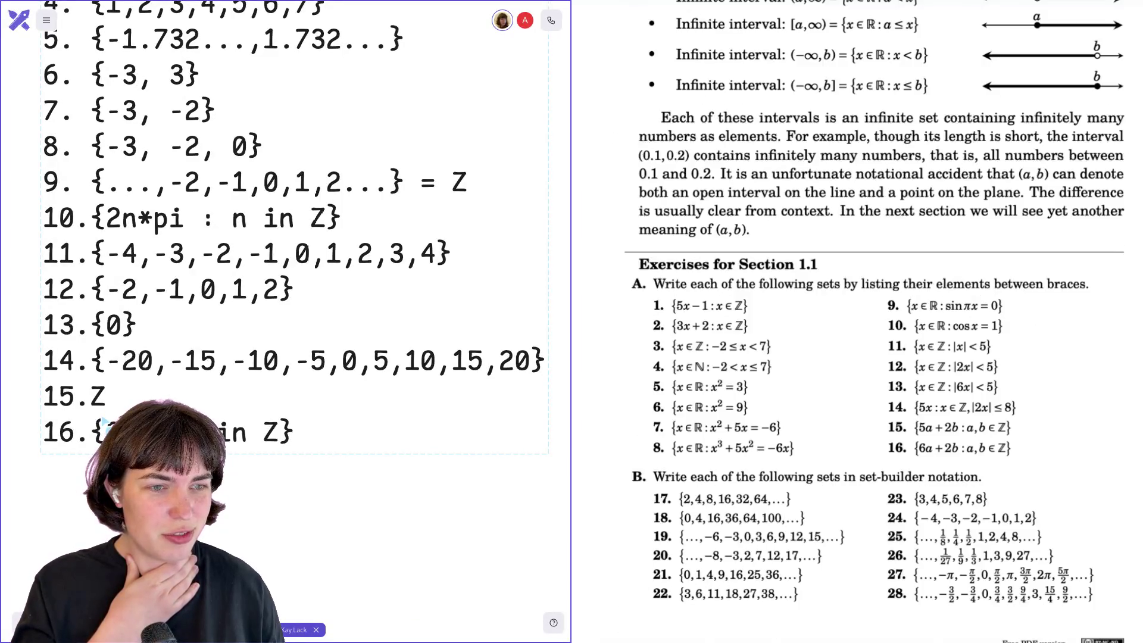
{"action": "scroll", "coordinate": [1000, 279], "scroll_direction": "down", "scroll_amount": 3}
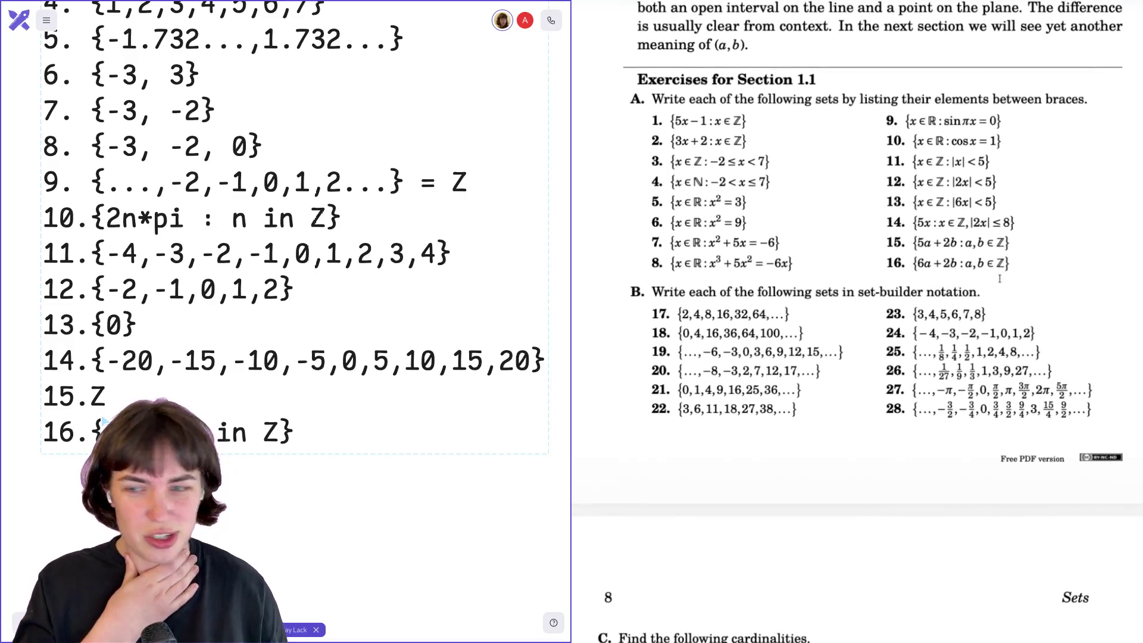